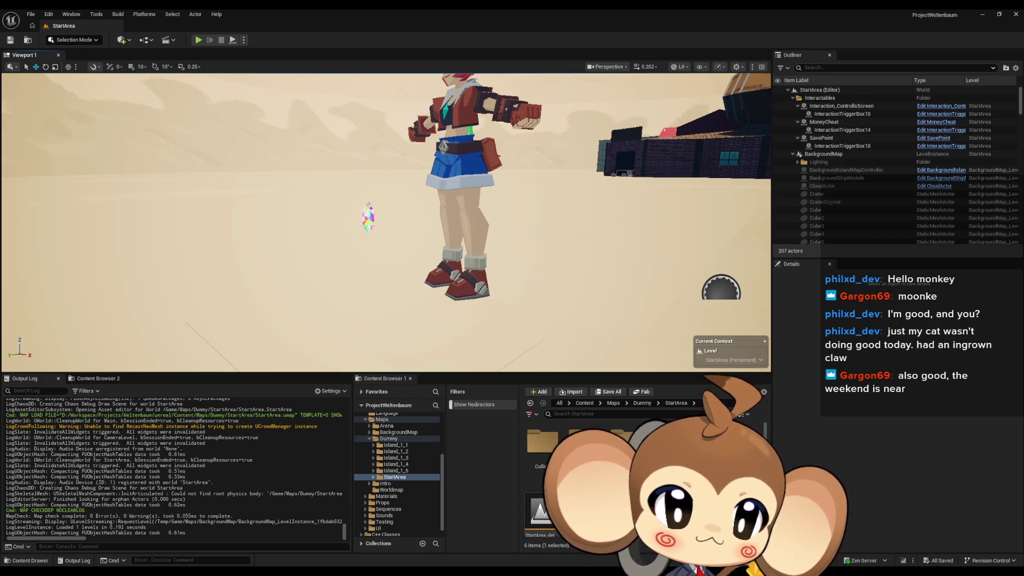
Open the LS_MiraNoticeArtefact level sequence from Content > Sequences > StartArea
left_click(585, 403)
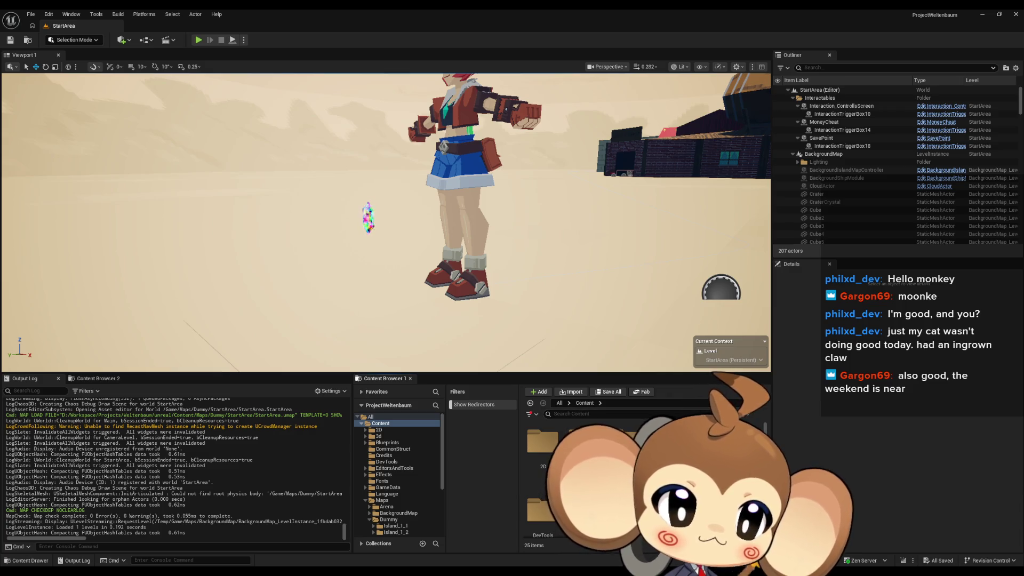
scroll(587, 469, "down", 2)
key("Return")
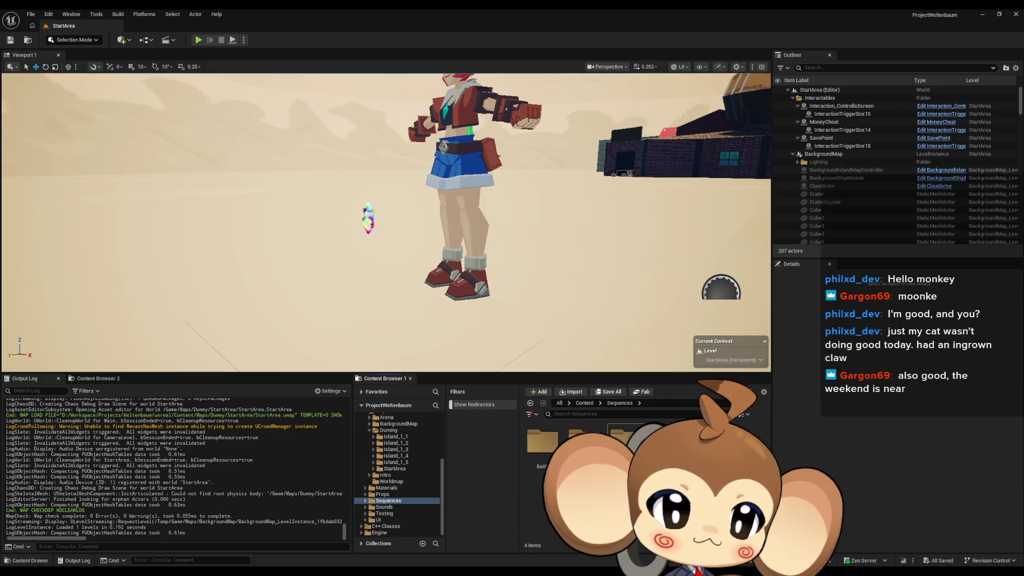
key("Return")
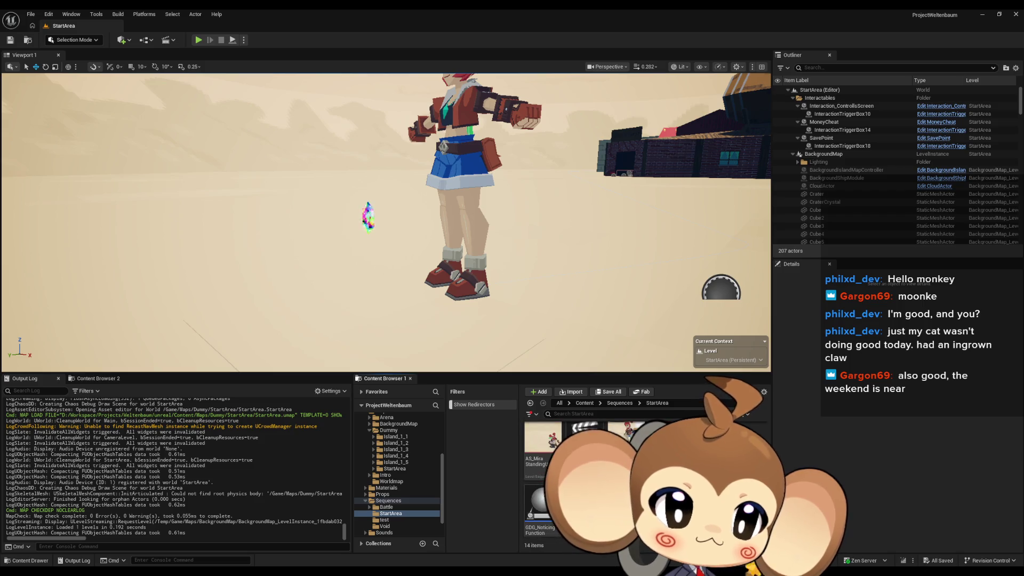
key("Down")
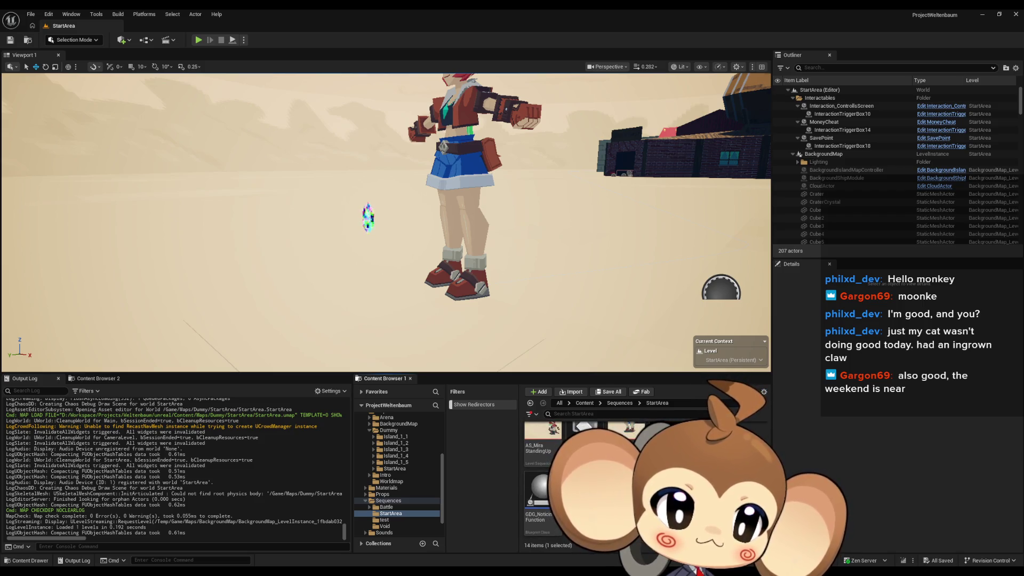
key("Return")
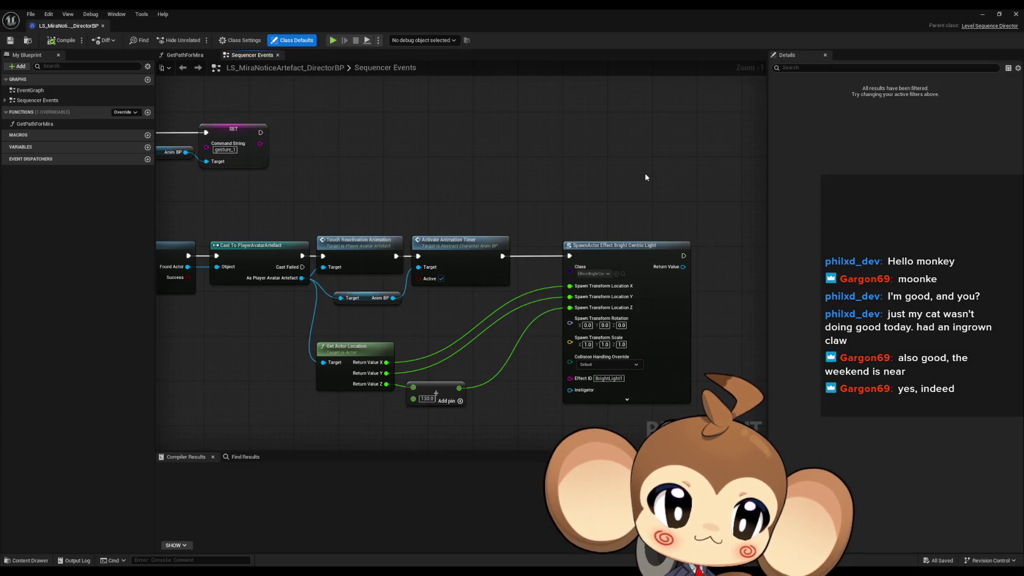
Add a Find First Actor Of Class node below the event chain and search its class list for 'overworld'
left_click(560, 192)
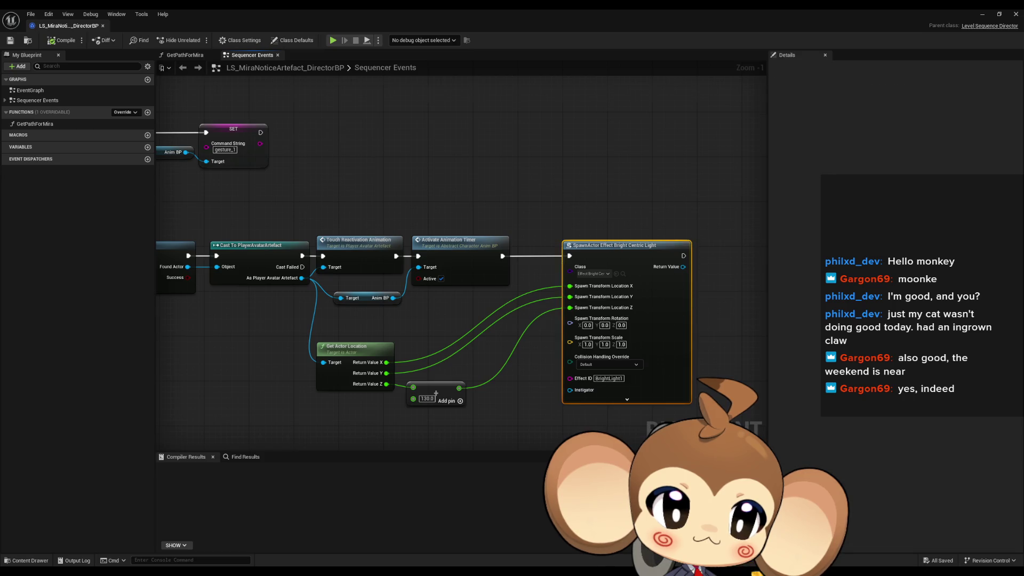
mouse_move(560, 192)
left_mouse_down()
mouse_move(764, 220)
mouse_move(743, 187)
mouse_move(513, 131)
mouse_move(492, 98)
left_mouse_up()
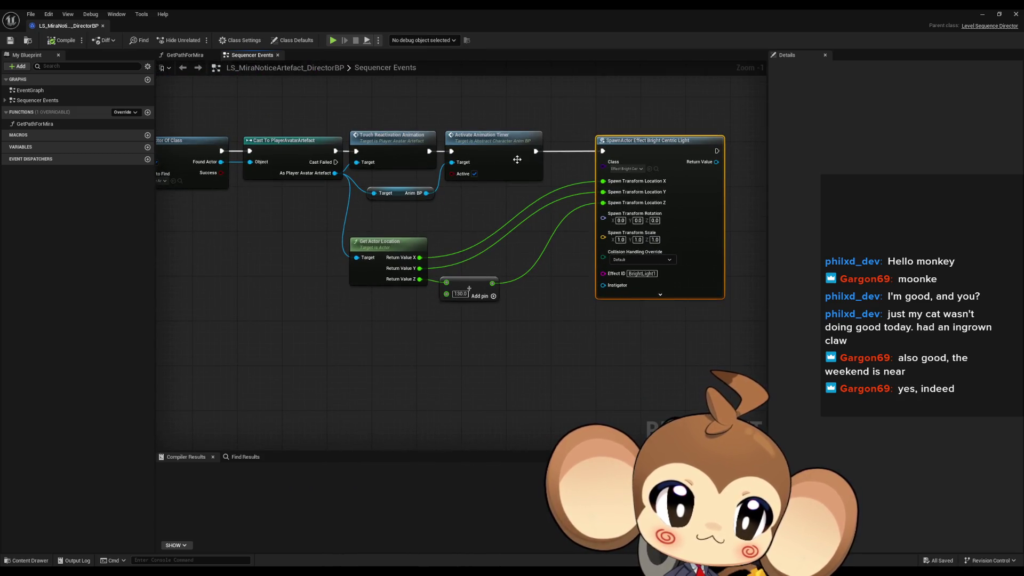
left_click_drag(449, 316, 570, 325)
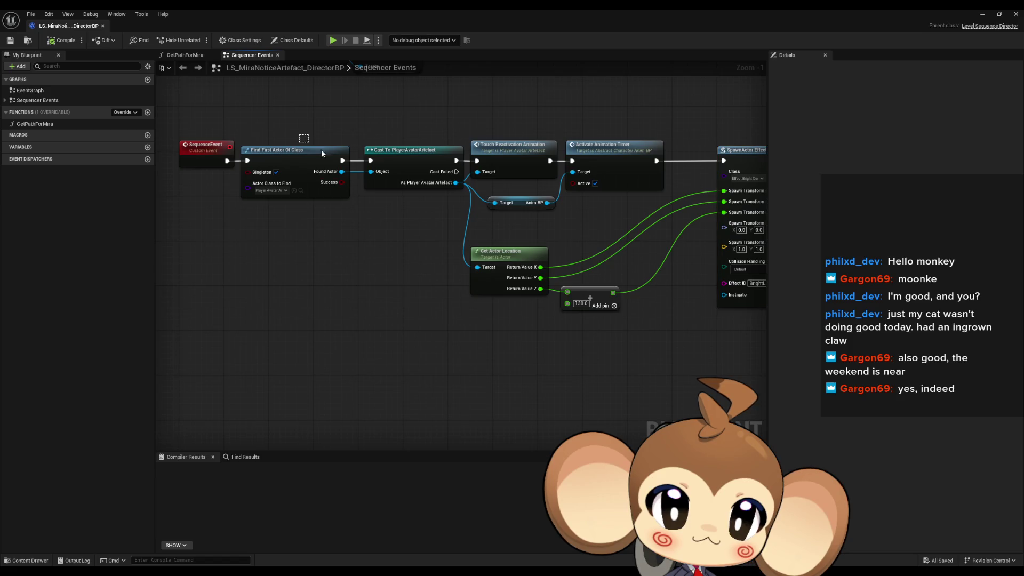
right_click(415, 348)
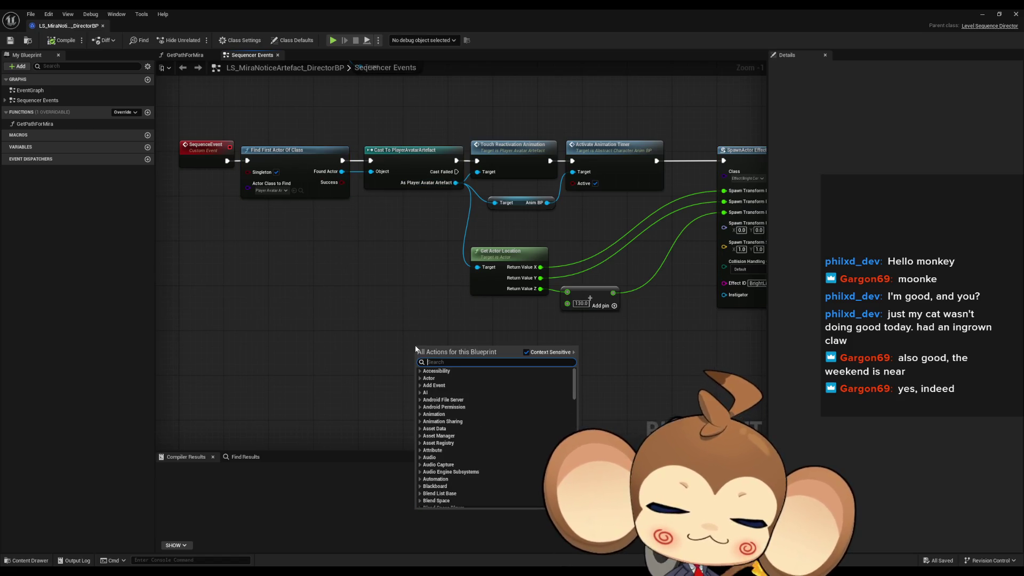
type("find first")
key("Return")
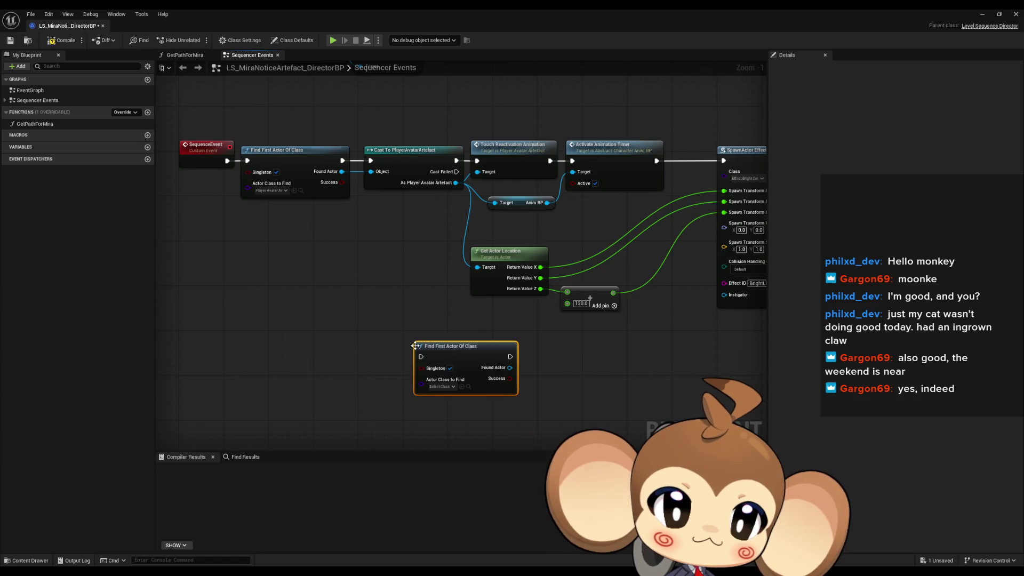
left_click(443, 388)
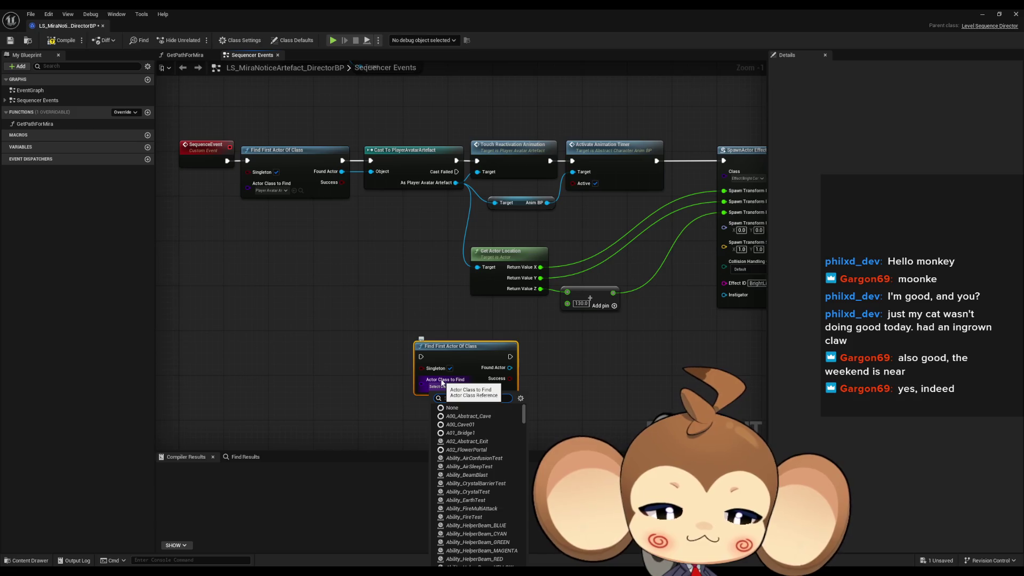
type("o")
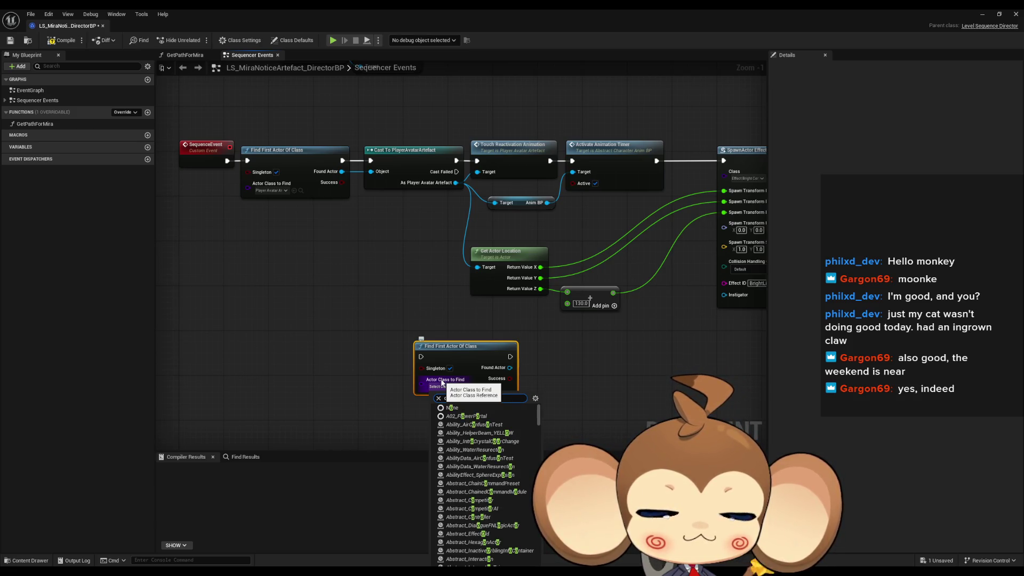
type("verworld")
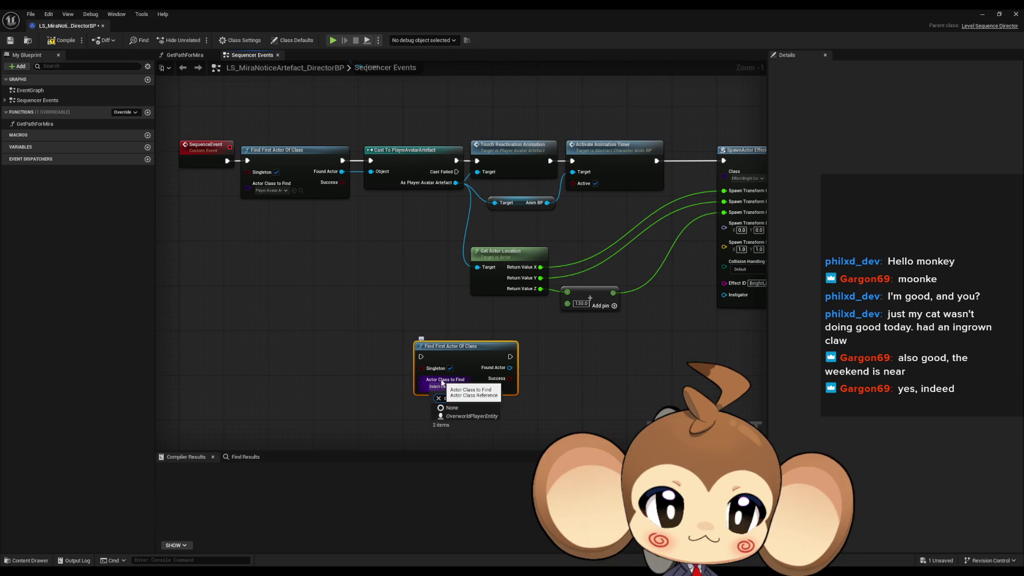
Set the class to OverworldPlayerEntity and wire Found Actor into a Cast To OverworldPlayerEntity node
left_click(471, 416)
left_click_drag(515, 368, 539, 371)
type("a")
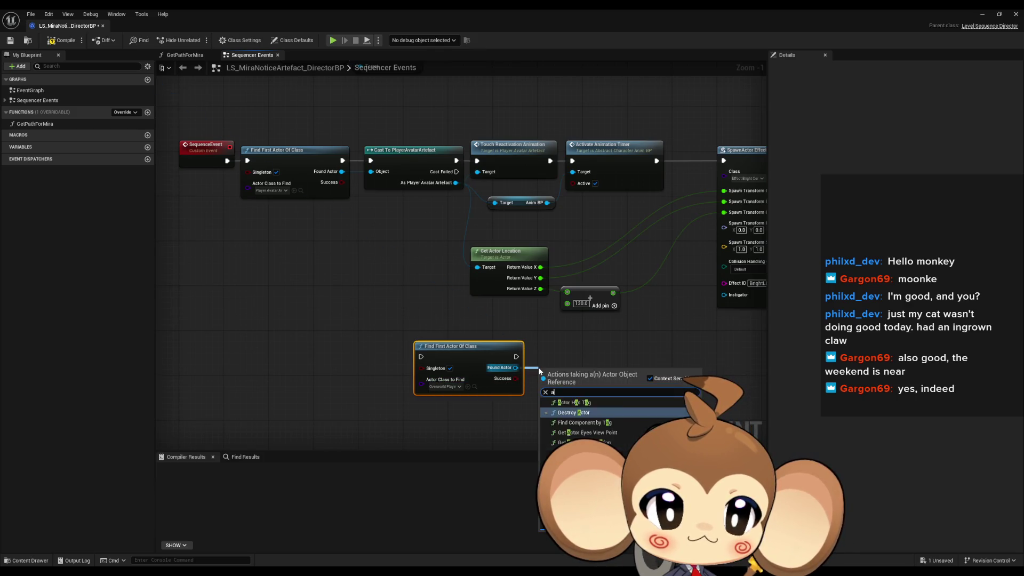
type("st over play")
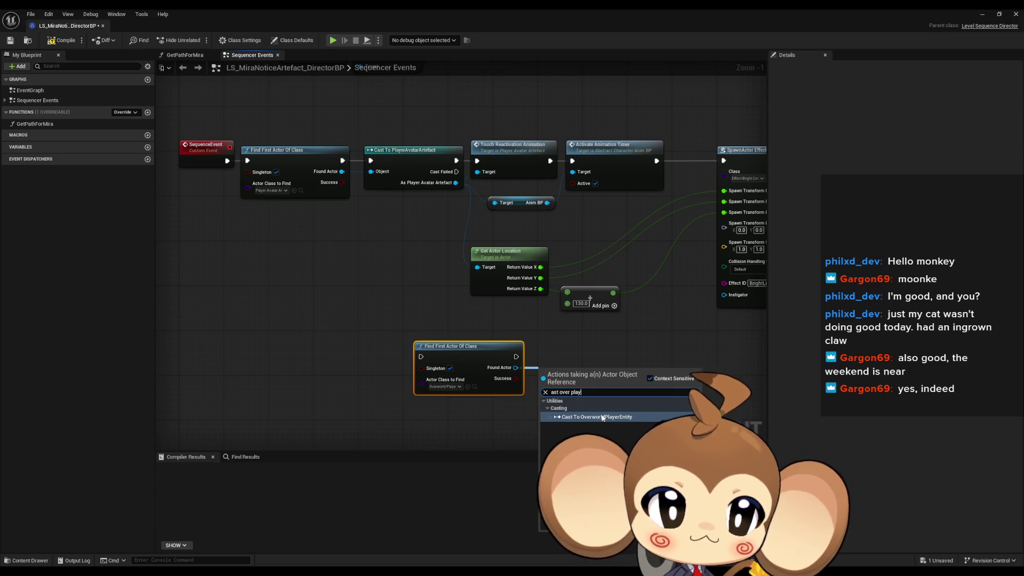
key("Return")
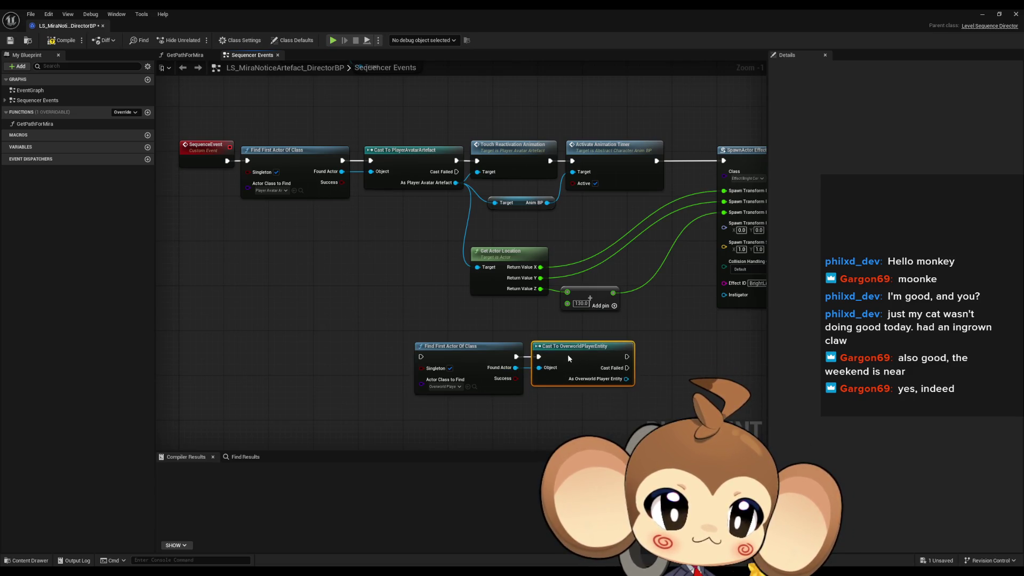
mouse_move(437, 335)
left_mouse_down()
mouse_move(555, 368)
mouse_move(708, 352)
mouse_move(503, 352)
mouse_move(522, 366)
left_mouse_up()
left_click_drag(541, 328, 427, 277)
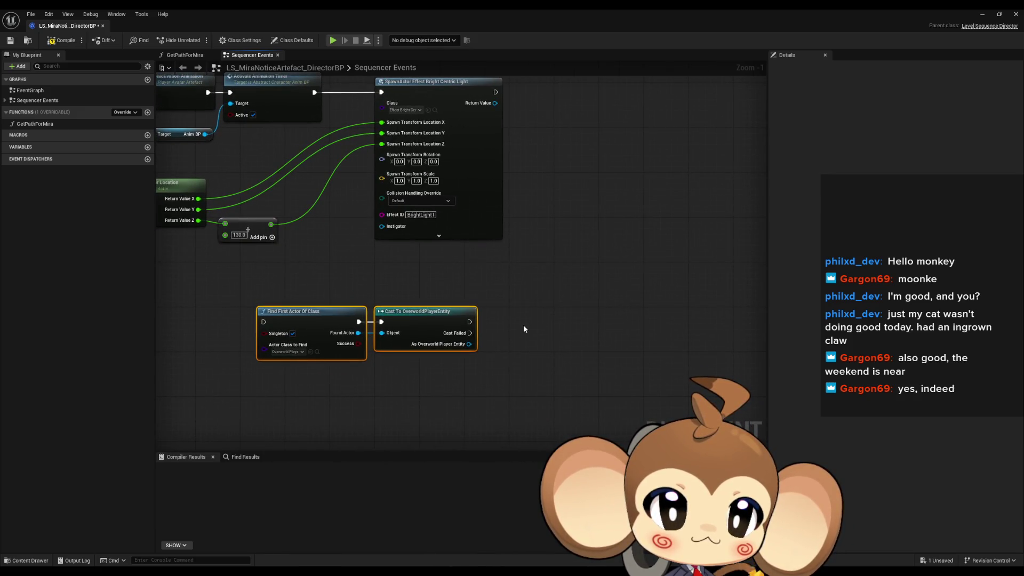
Add a Set Actor Location node driven by the cast player result
left_click_drag(469, 344, 521, 352)
type("se")
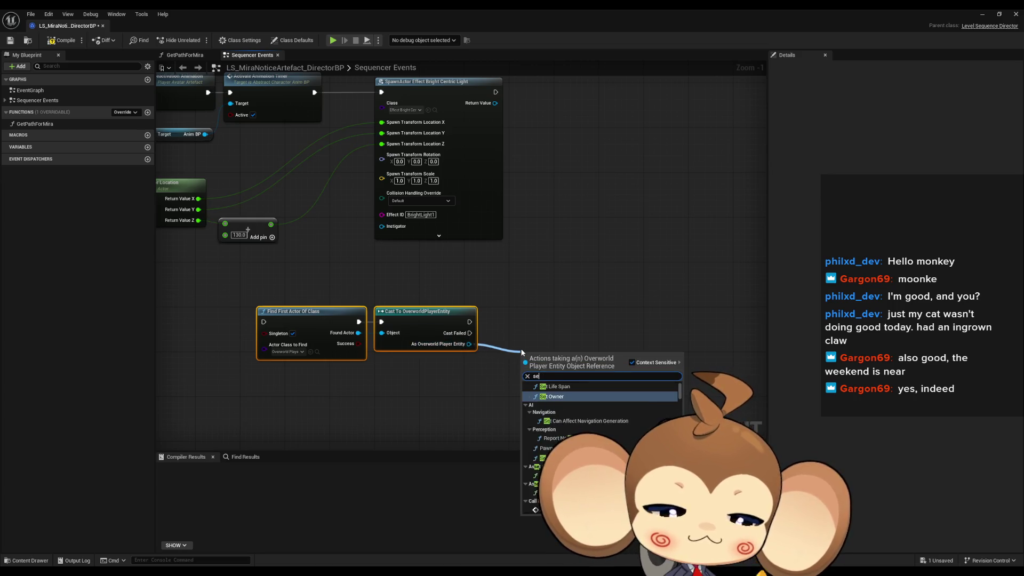
type("t location")
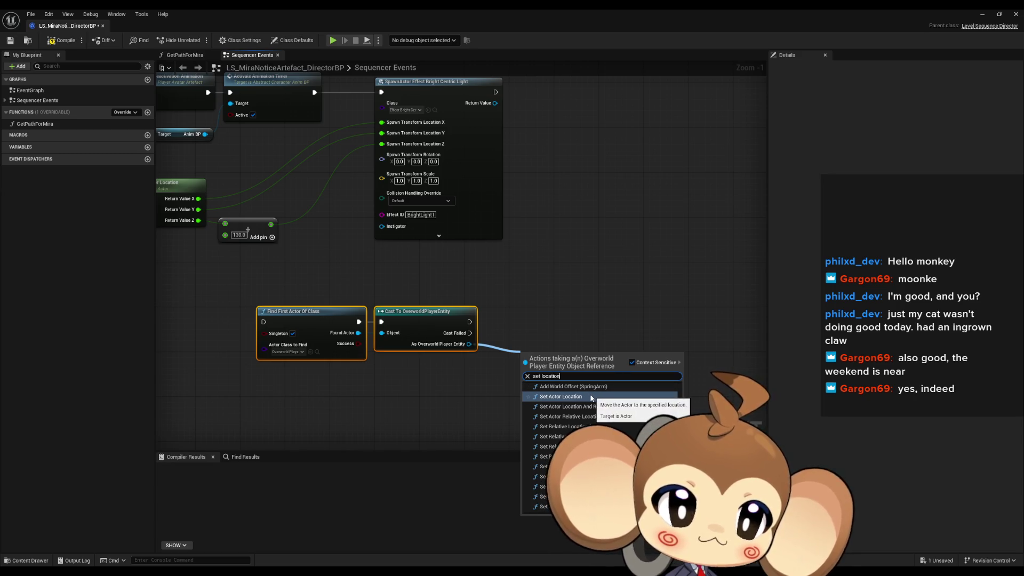
left_click(591, 398)
mouse_move(573, 372)
left_mouse_down()
mouse_move(609, 331)
mouse_move(578, 321)
left_mouse_up()
left_click_drag(443, 393, 417, 357)
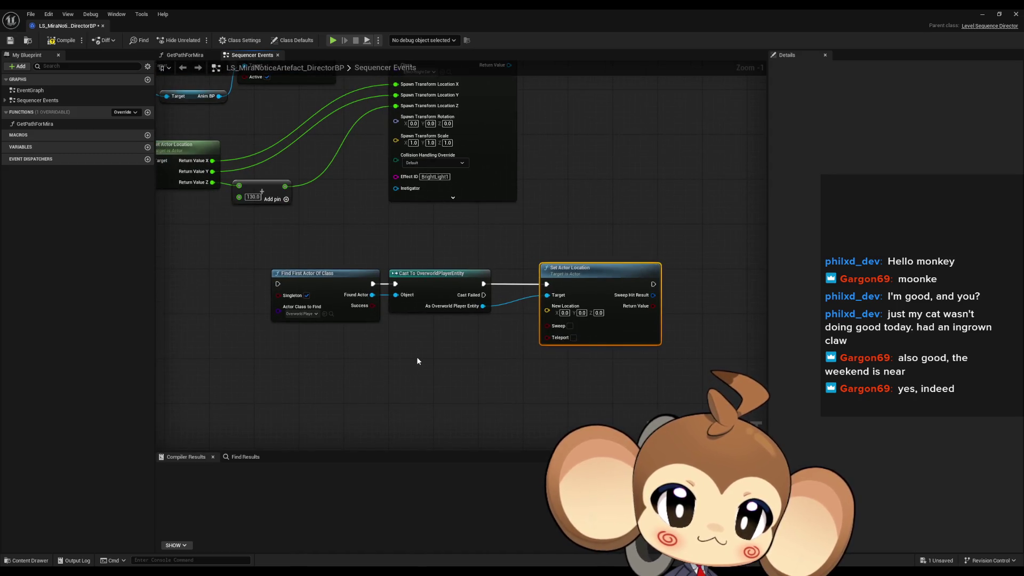
Feed Set Actor Location's New Location from a Lerp (Vector) node
left_click_drag(547, 310, 464, 364)
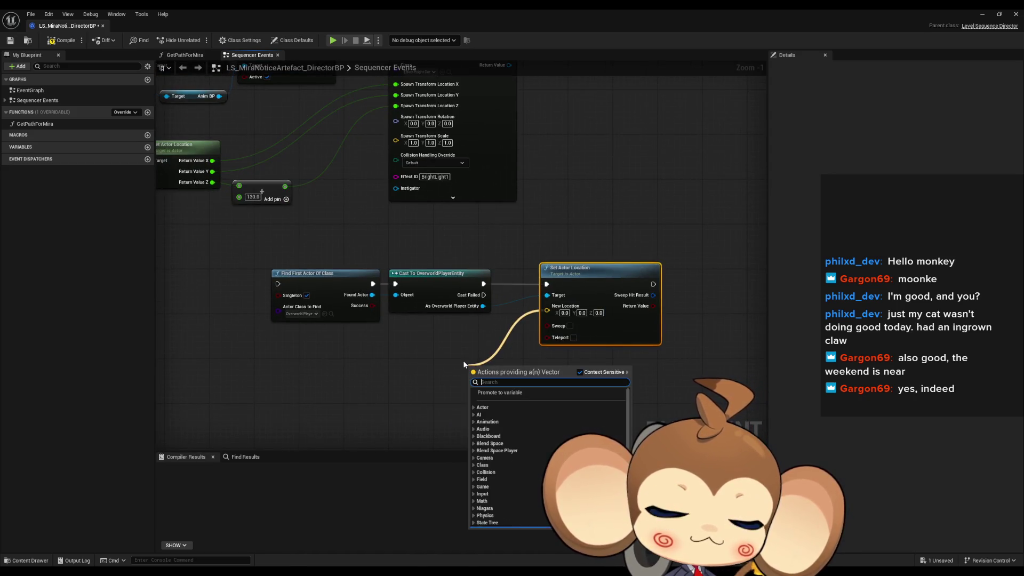
type("lerp")
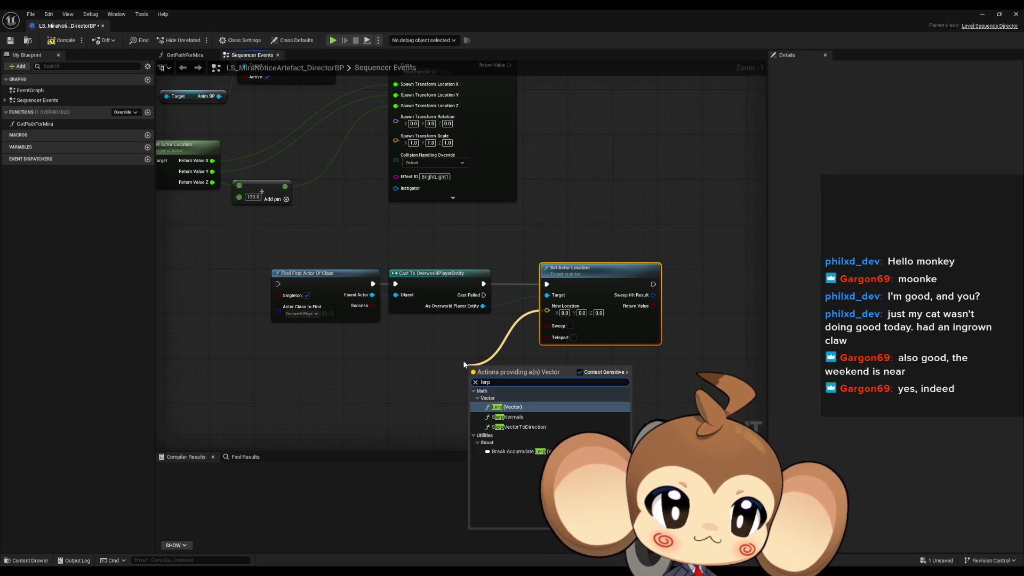
key("Return")
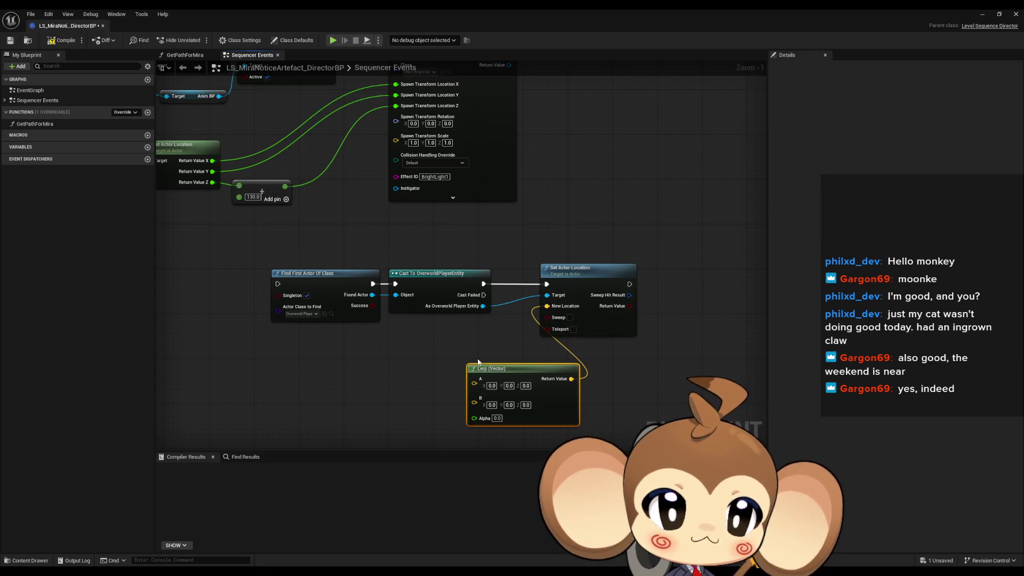
left_click_drag(498, 367, 413, 338)
Fill Lerp A with the artefact's location (-902.108675, 4804.136805, 0)
double_click(342, 19)
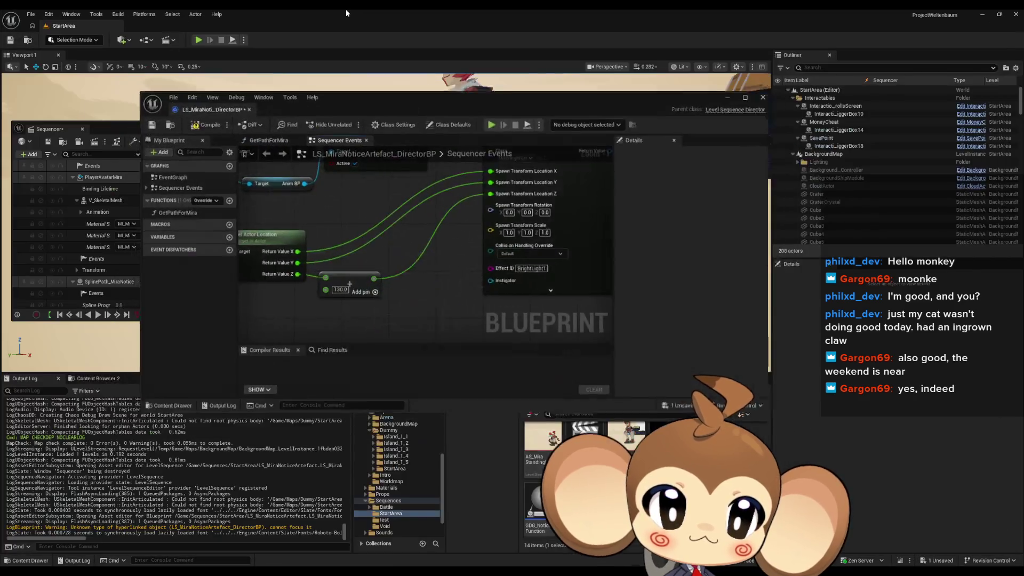
mouse_move(462, 113)
left_mouse_down()
mouse_move(508, 112)
mouse_move(553, 303)
mouse_move(532, 317)
left_mouse_up()
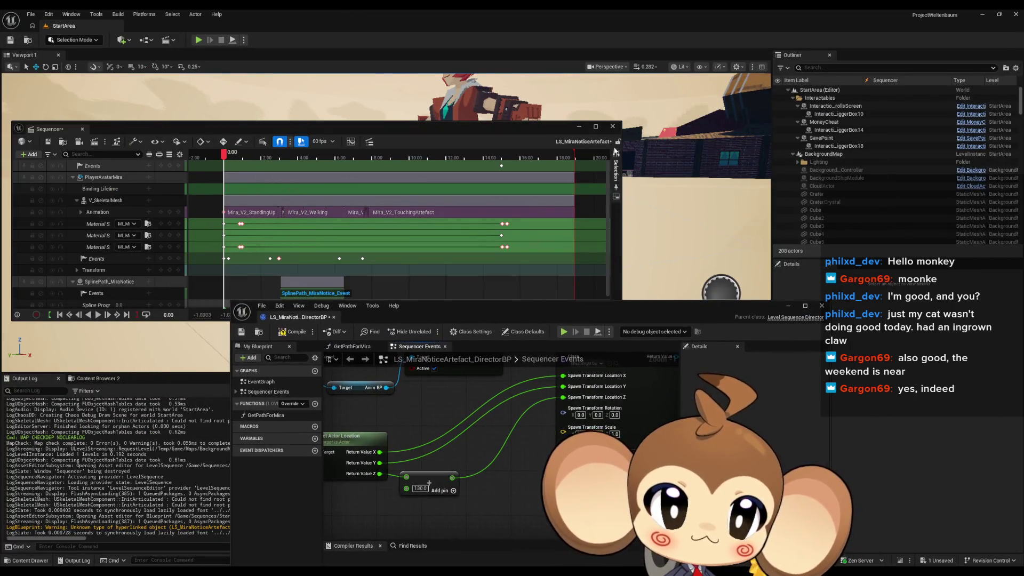
left_click(375, 223)
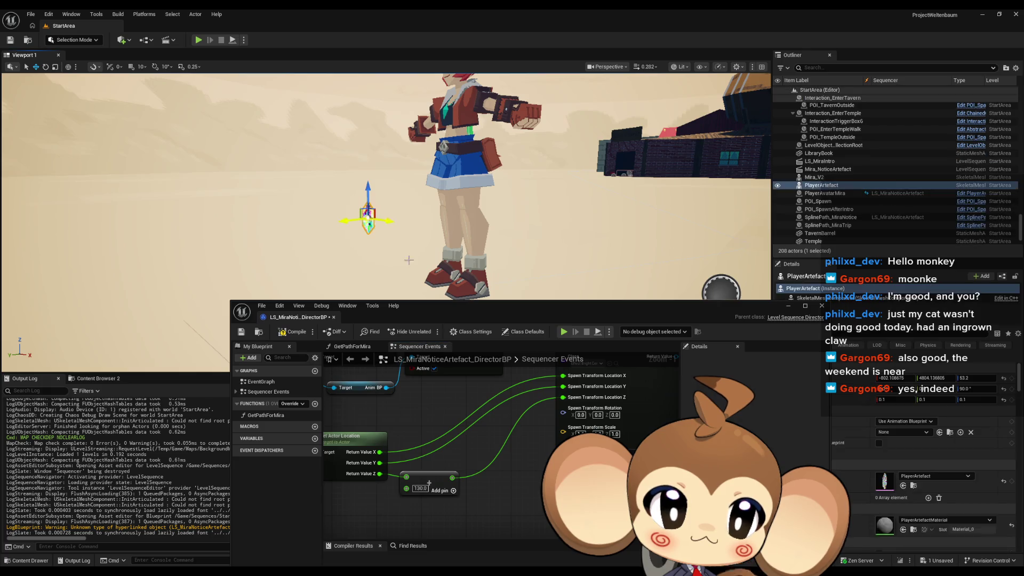
left_click_drag(541, 312, 461, 300)
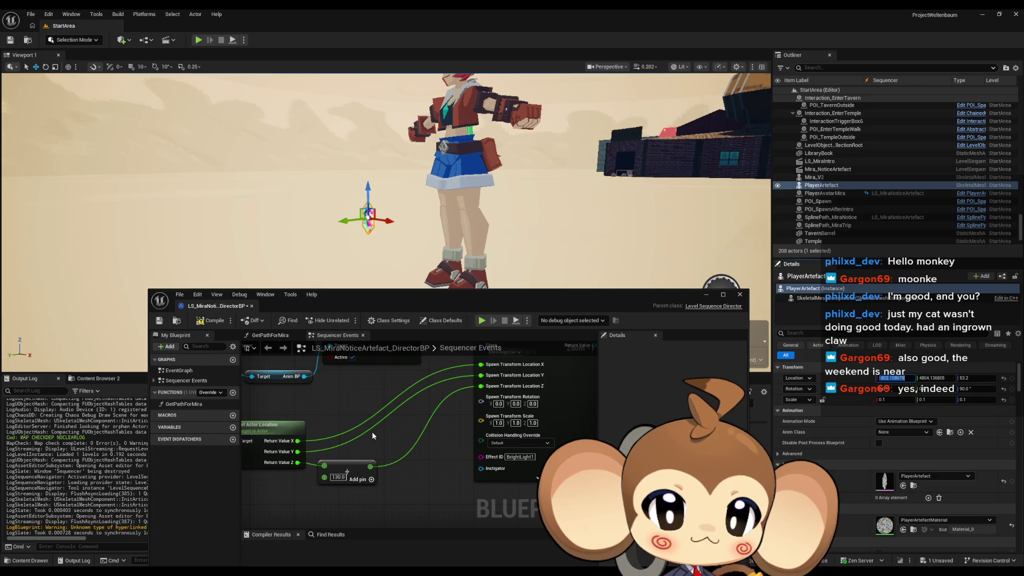
scroll(440, 363, "down", 5)
scroll(382, 420, "up", 5)
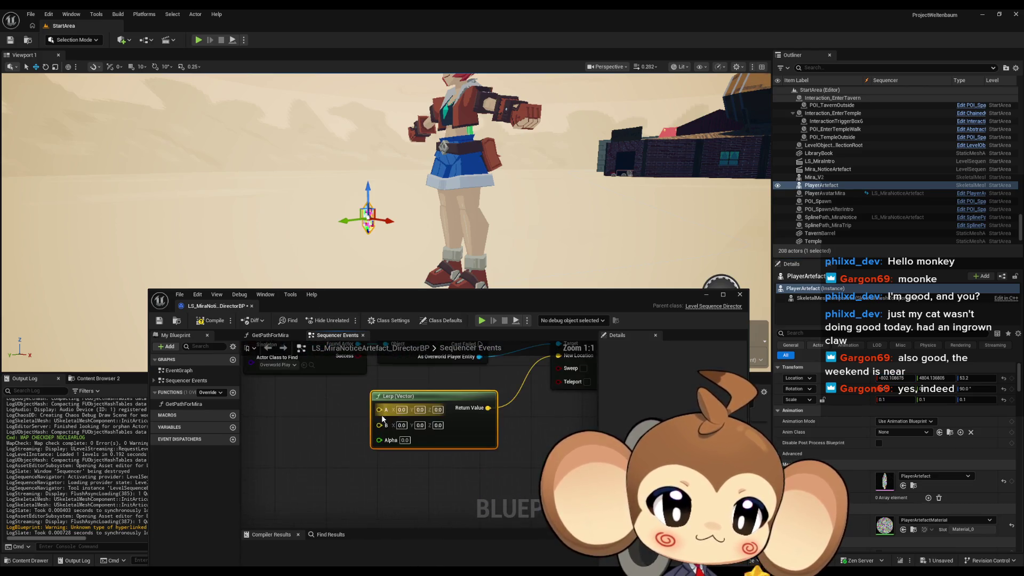
type("-802.108675")
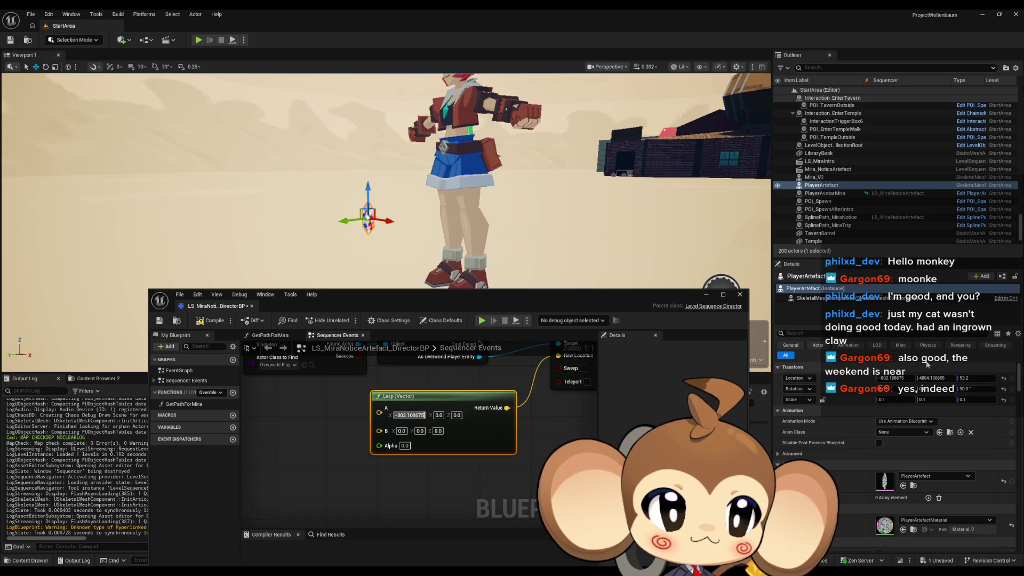
left_click(929, 377)
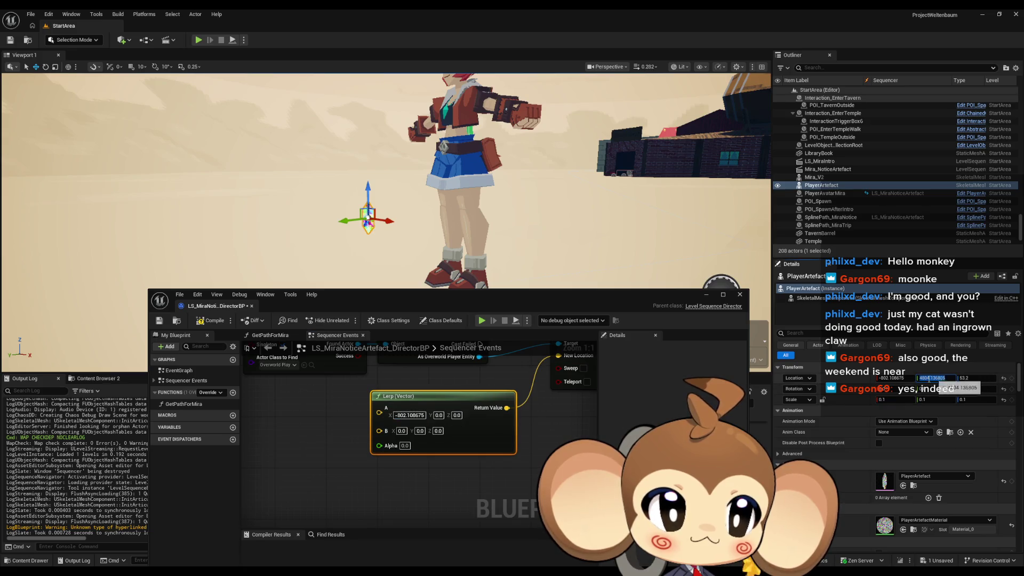
left_click(438, 415)
type("4804.136805")
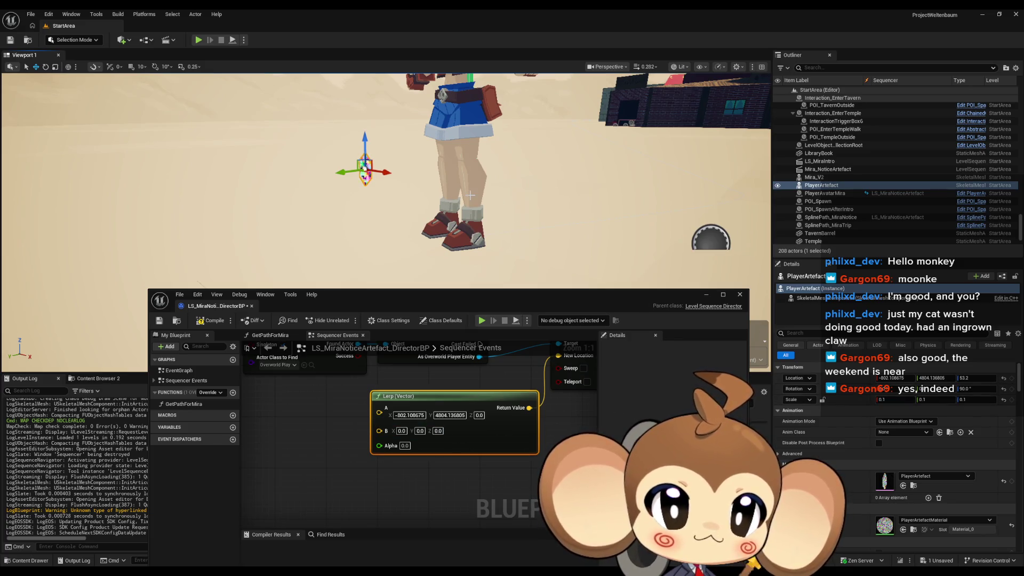
Copy Mira_V2's X and Y location into Lerp B as -778.303614, 4744.678116
left_click(461, 213)
left_click(896, 378)
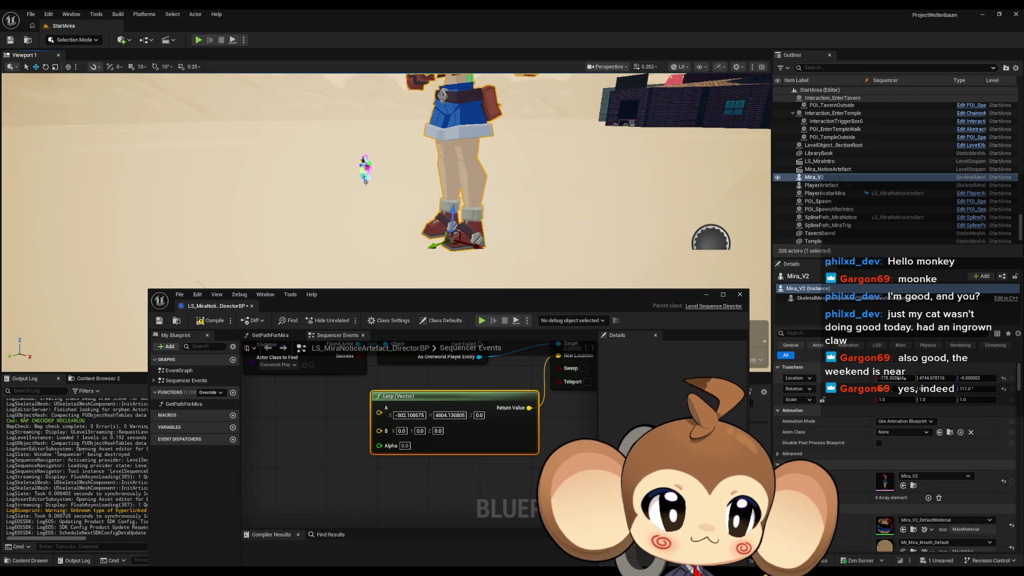
key("ctrl+c")
left_click(401, 431)
key("ctrl+v")
key("Return")
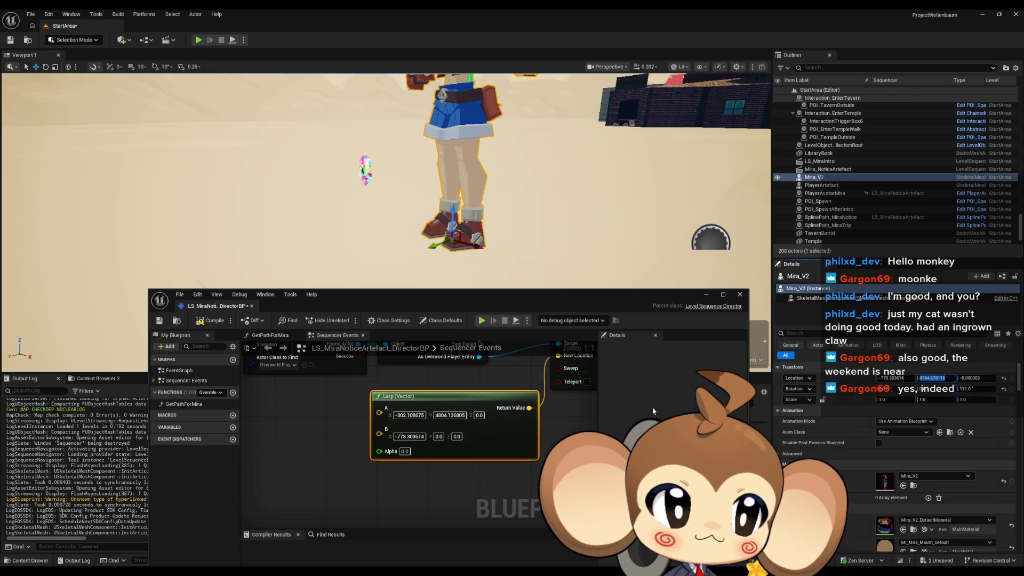
key("ctrl+c")
left_click(439, 436)
key("ctrl+v")
key("Return")
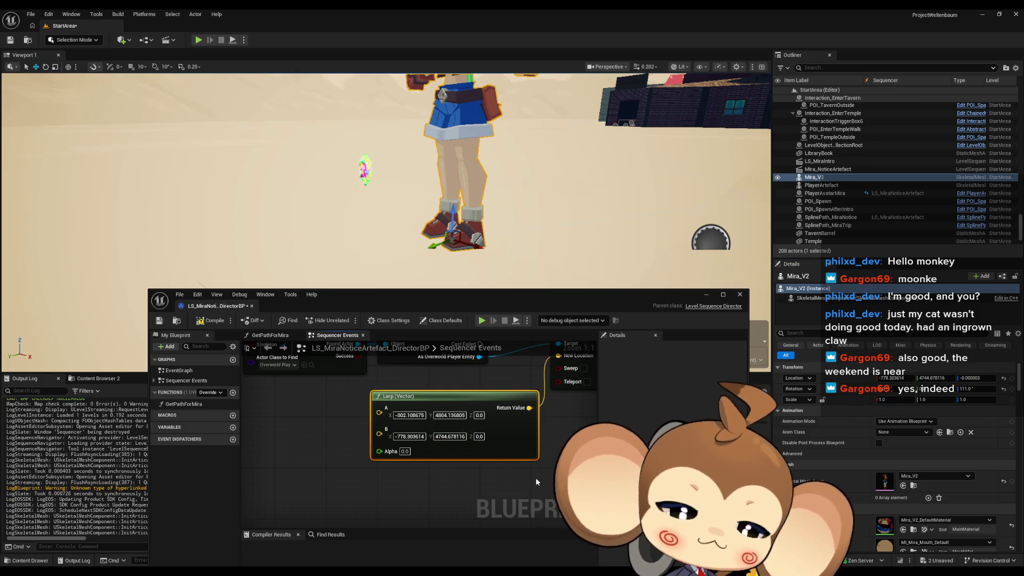
left_click(536, 478)
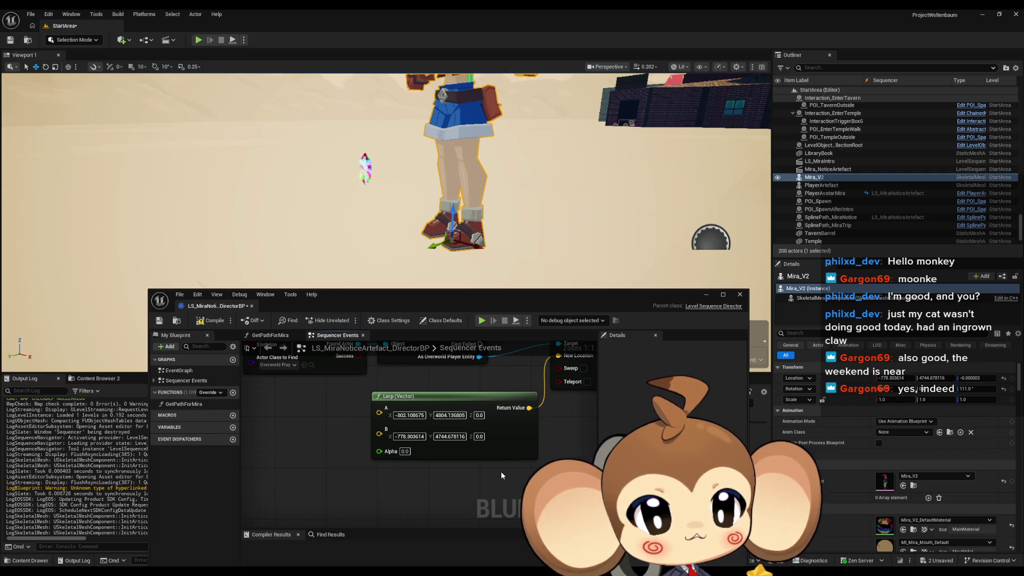
scroll(500, 471, "down", 3)
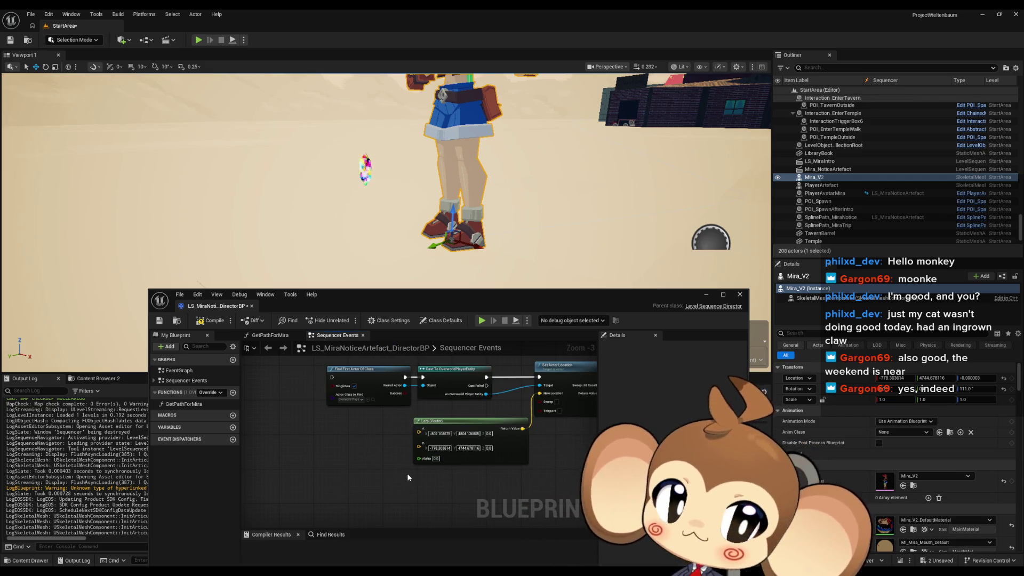
mouse_move(379, 447)
left_mouse_down()
mouse_move(402, 501)
mouse_move(416, 390)
mouse_move(463, 386)
mouse_move(466, 399)
left_mouse_up()
type("tim")
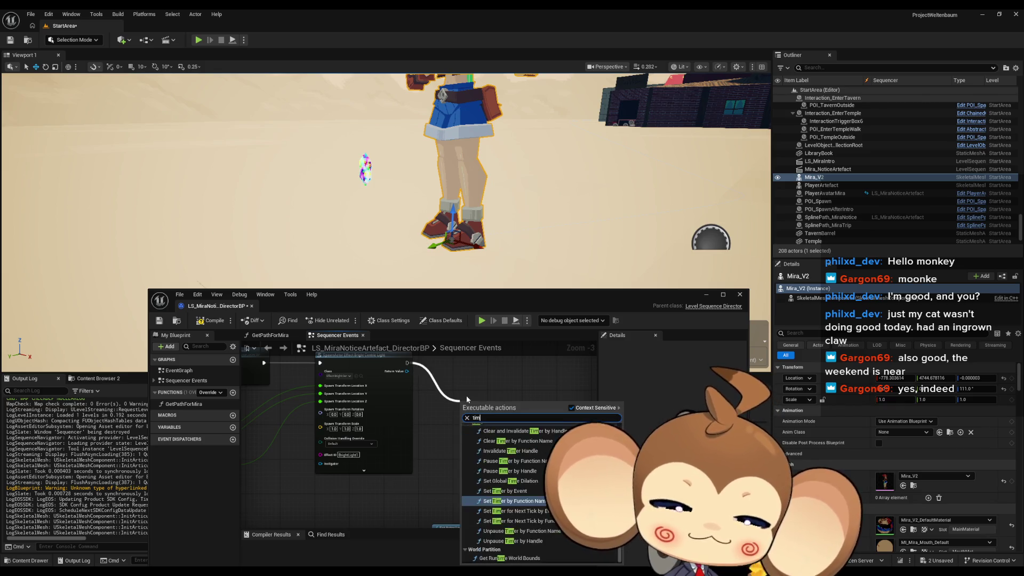
type("linetimeline")
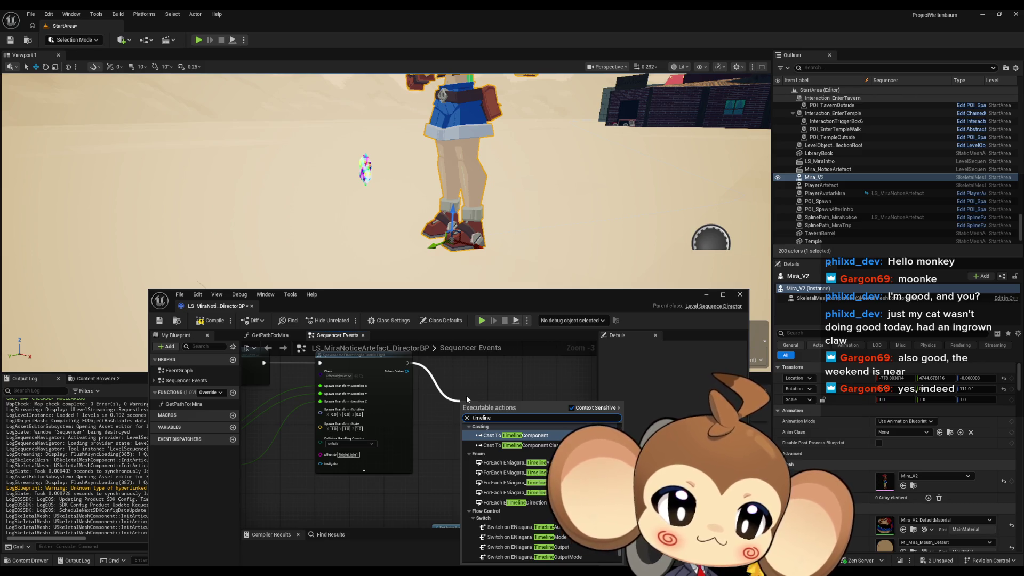
key("Escape")
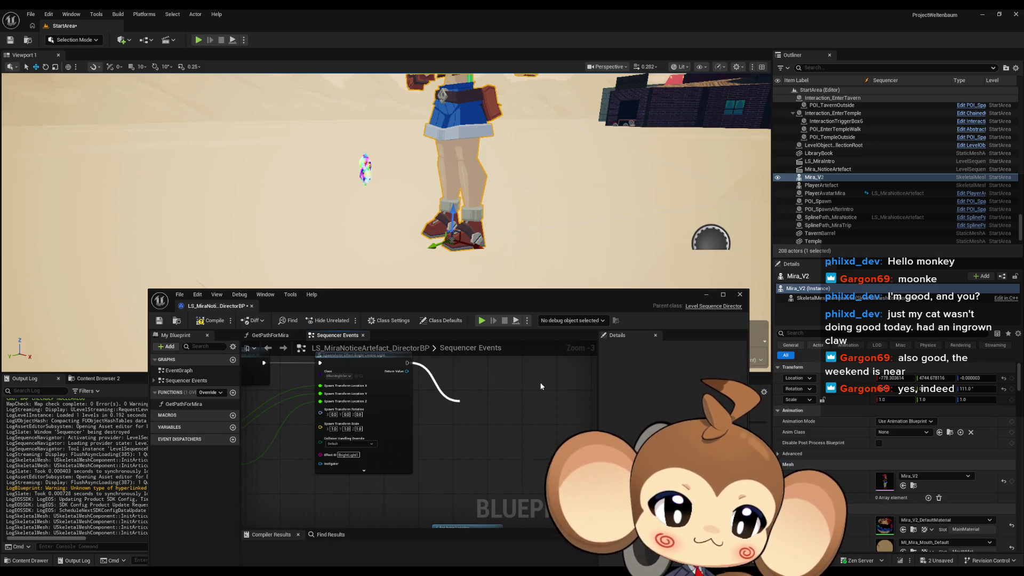
right_click(504, 393)
type("timeline")
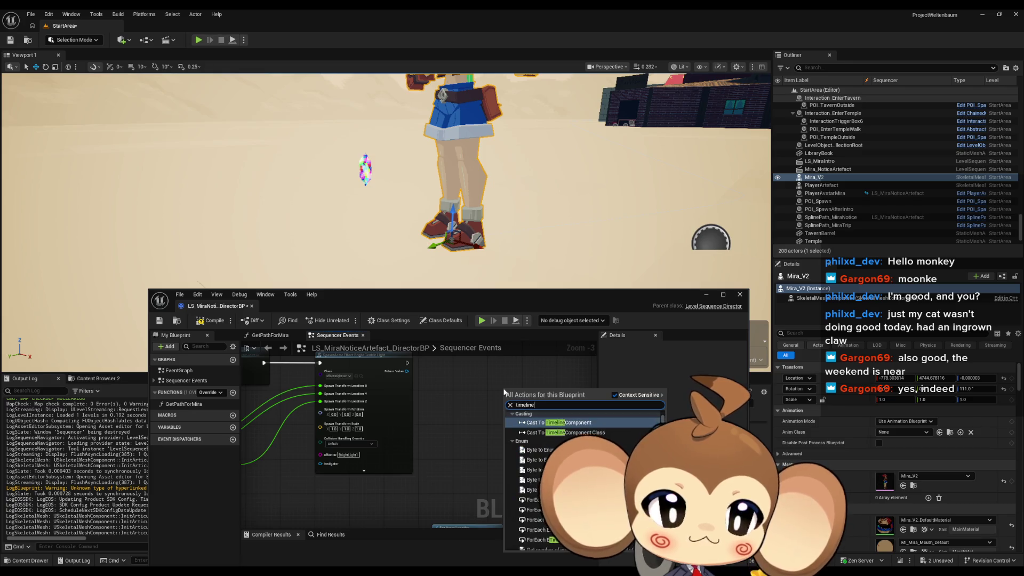
scroll(533, 470, "down", 2)
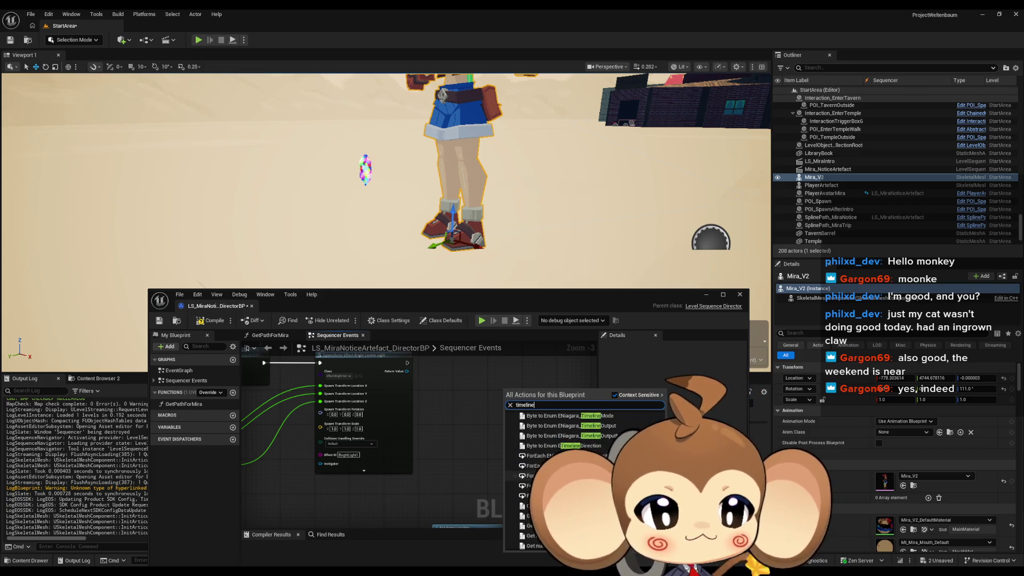
scroll(533, 469, "up", 2)
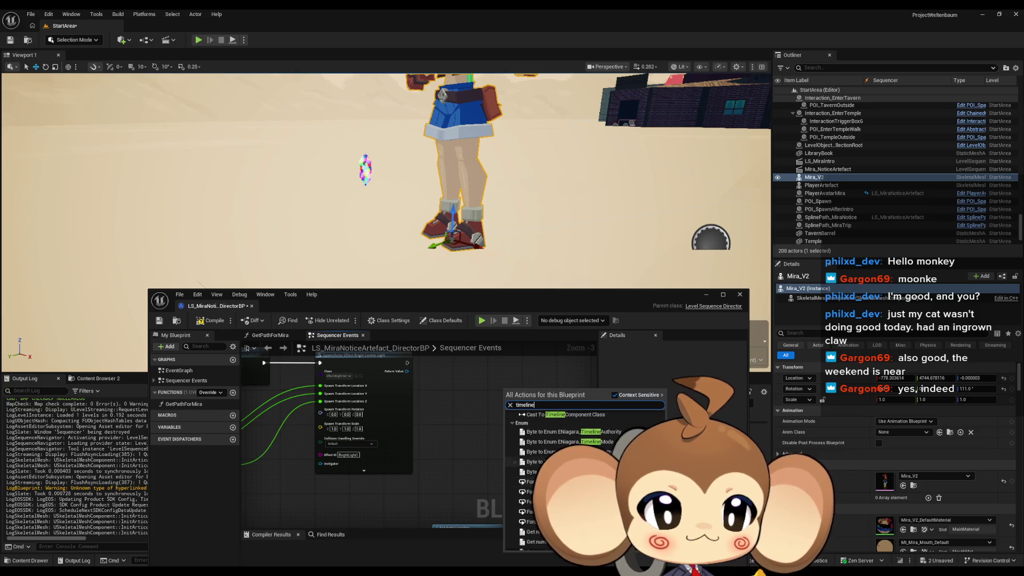
scroll(533, 470, "down", 5)
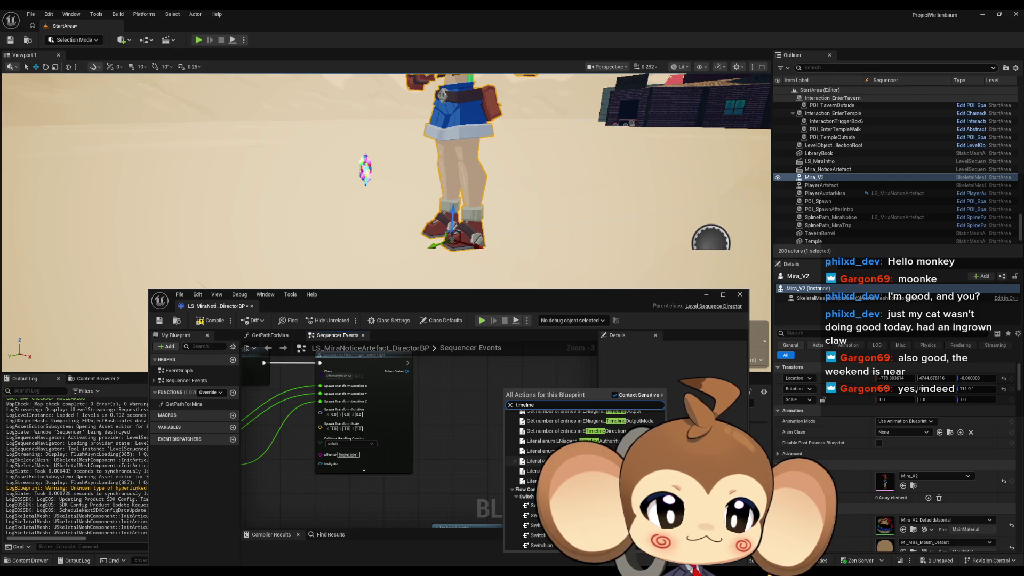
scroll(533, 470, "up", 3)
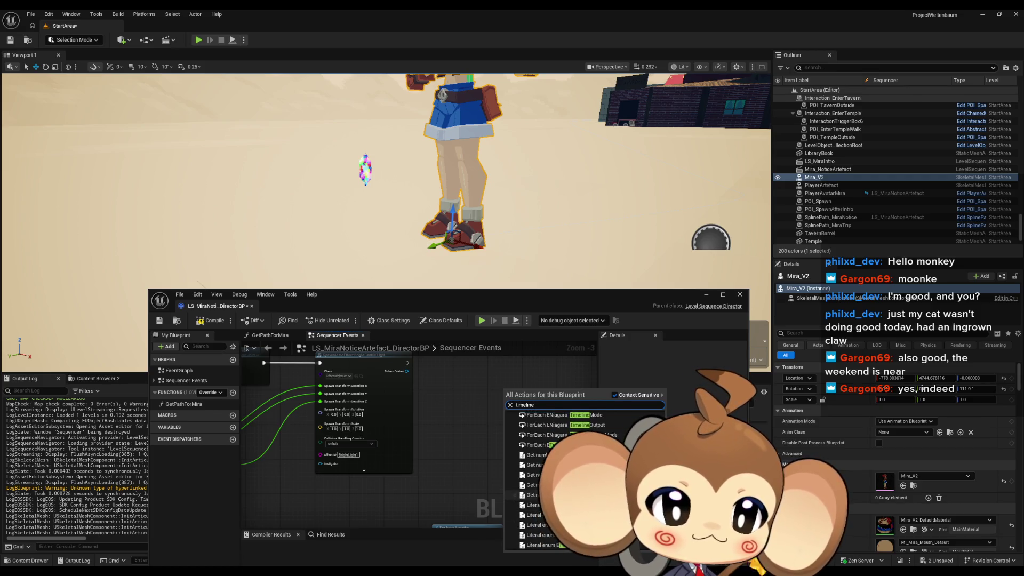
scroll(533, 470, "up", 2)
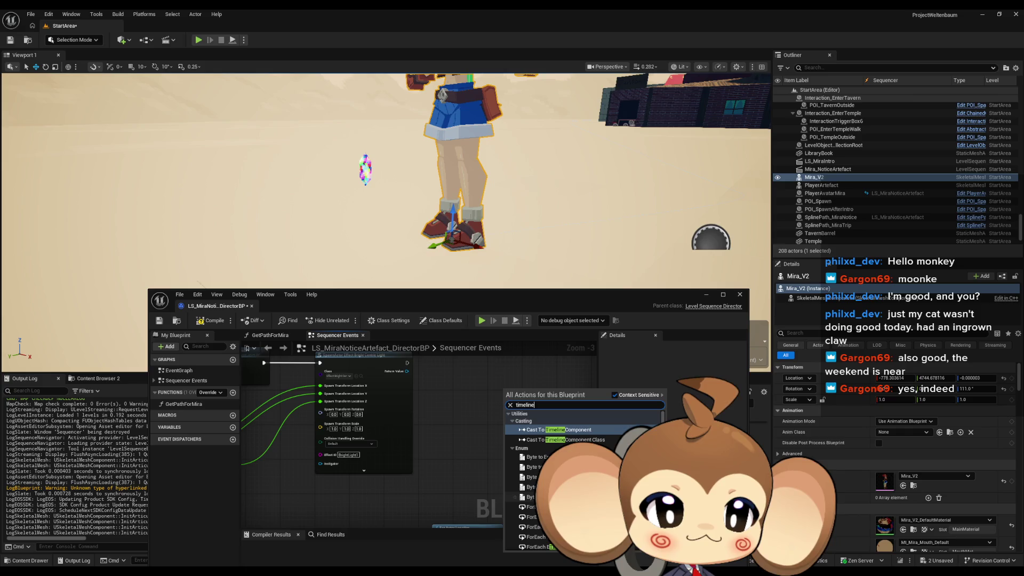
left_click(459, 425)
left_click_drag(491, 422, 508, 449)
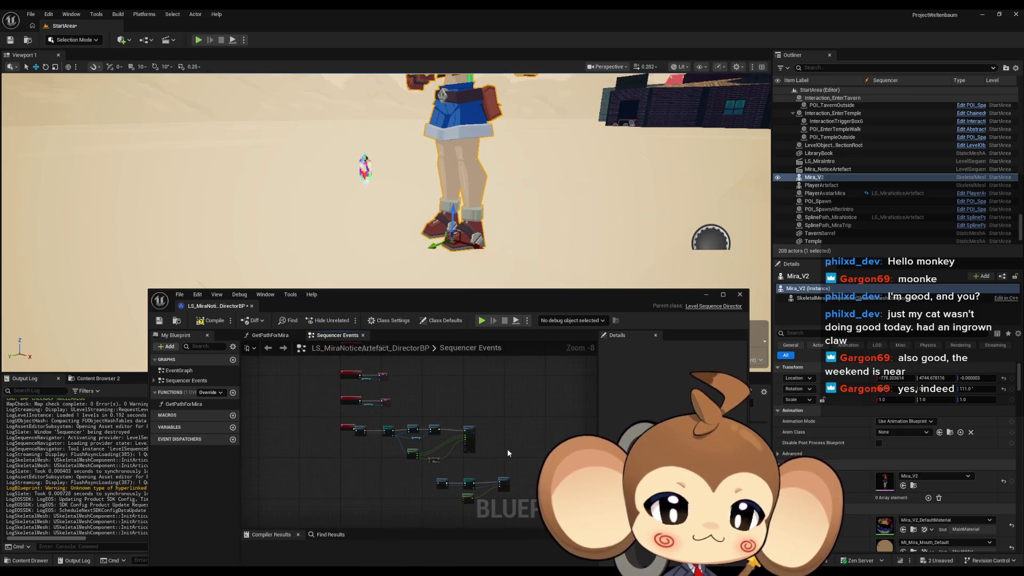
Frame all the graph's nodes, then move the Blueprint editor up-left to reveal the StartArea folder
scroll(358, 439, "up", 1)
scroll(362, 436, "down", 4)
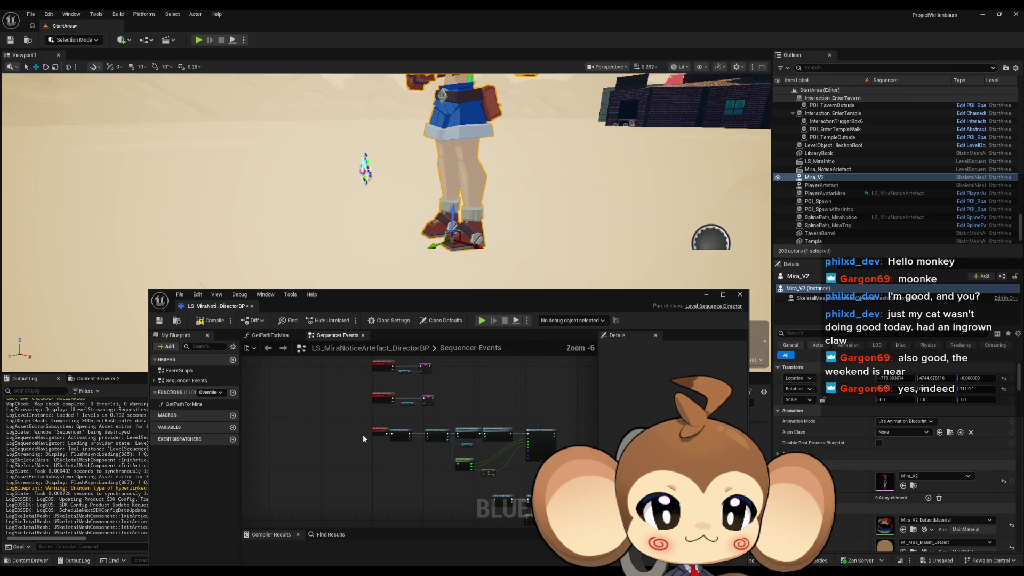
left_click_drag(366, 431, 380, 395)
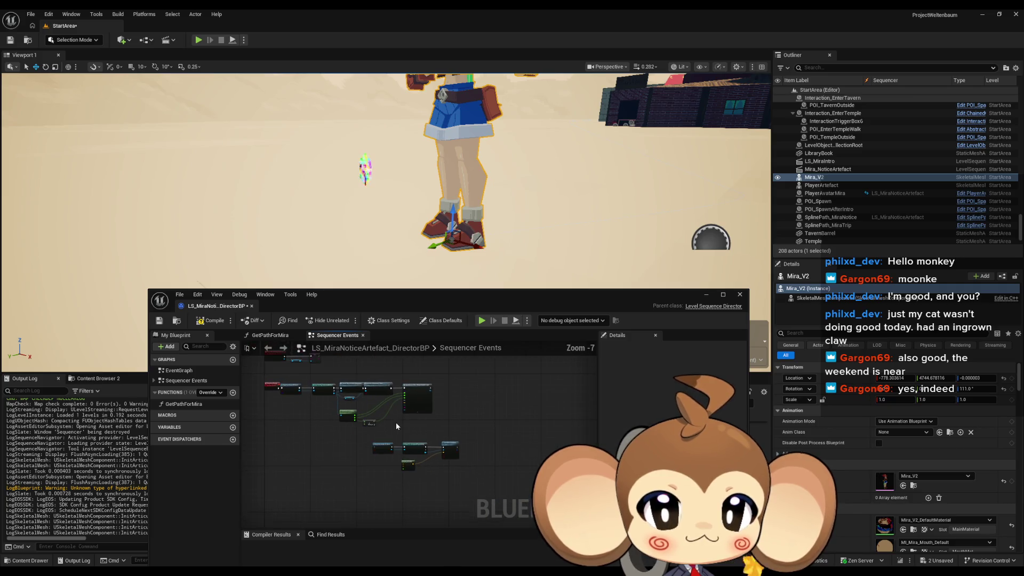
scroll(452, 446, "up", 3)
left_click_drag(456, 452, 433, 369)
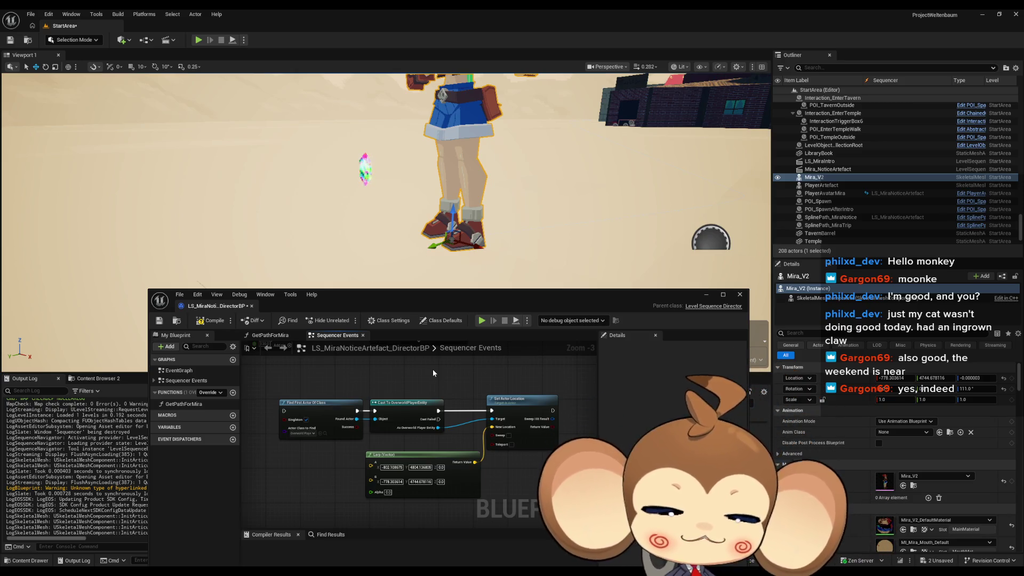
mouse_move(391, 309)
left_mouse_down()
mouse_move(376, 220)
mouse_move(287, 66)
left_mouse_up()
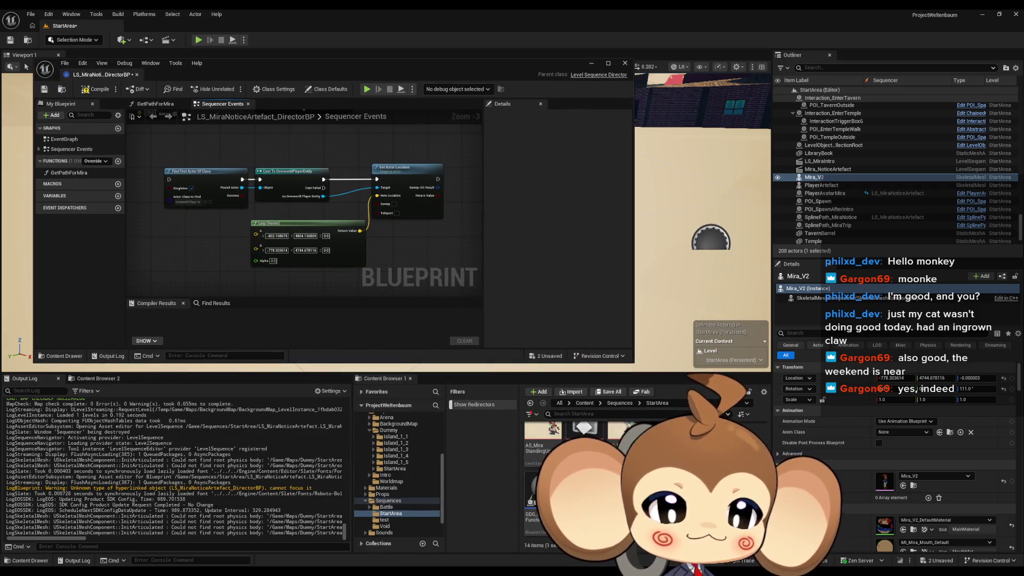
Open the GDG_NoticingFunction blueprint for reference
right_click(715, 461)
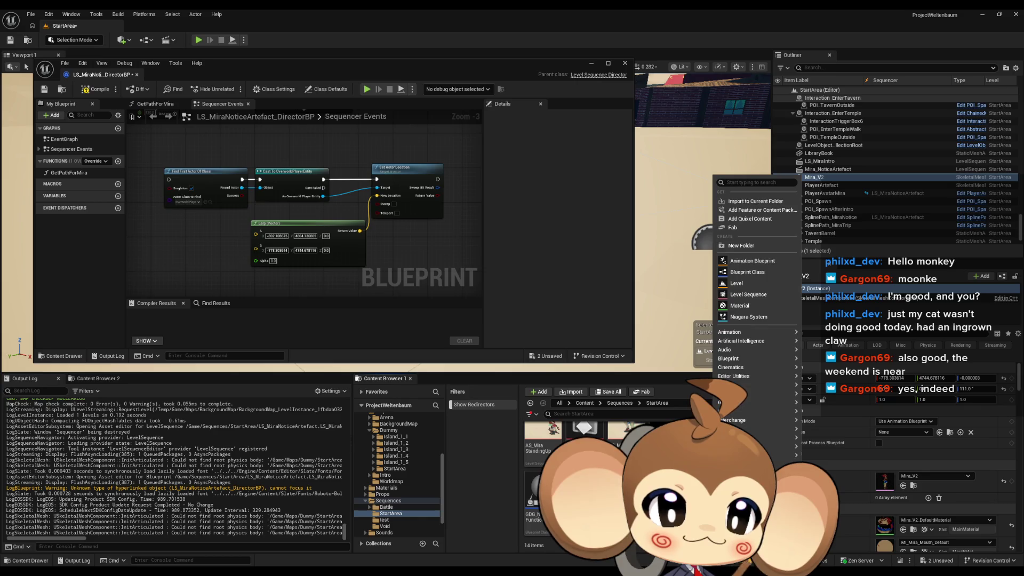
key("Escape")
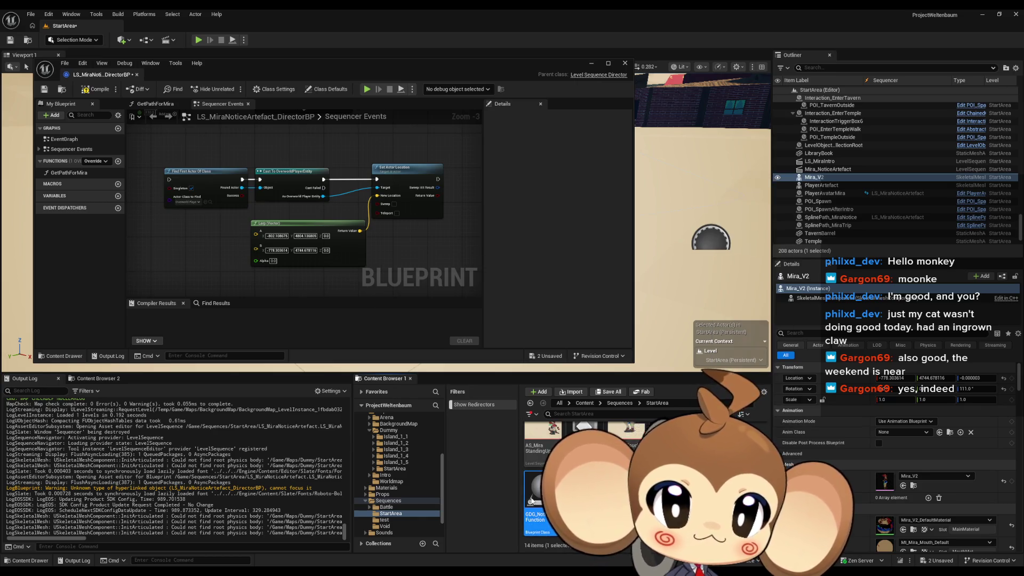
double_click(531, 500)
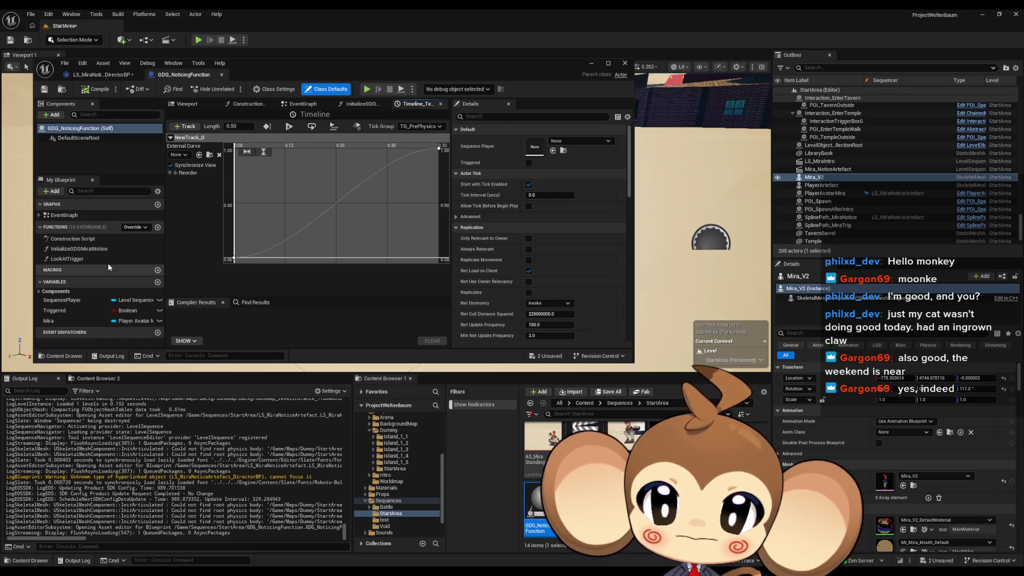
Create a new Actor-based Blueprint Class named GDG_IntroPlayerTransfer in the StartArea folder
right_click(709, 409)
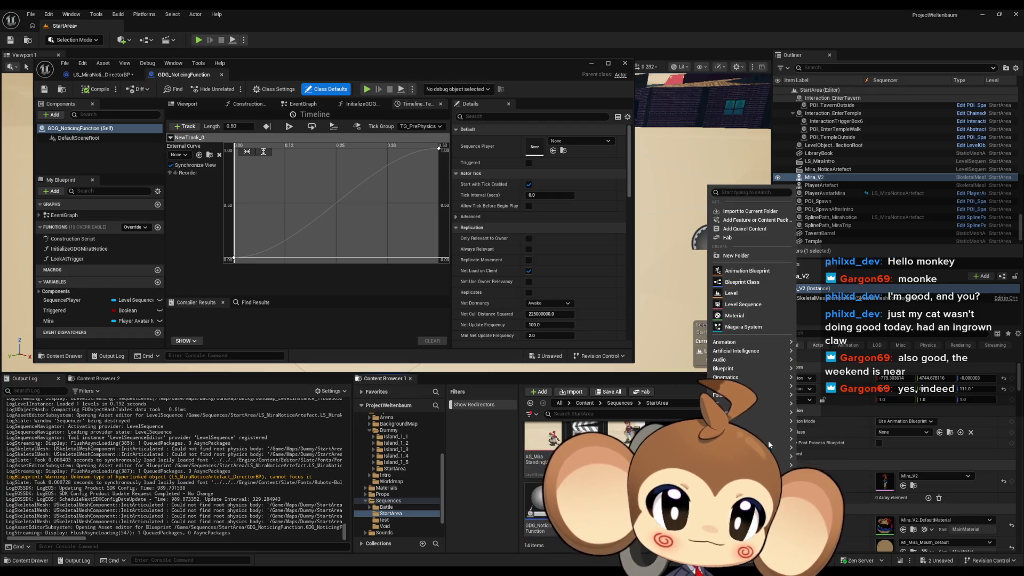
left_click(745, 283)
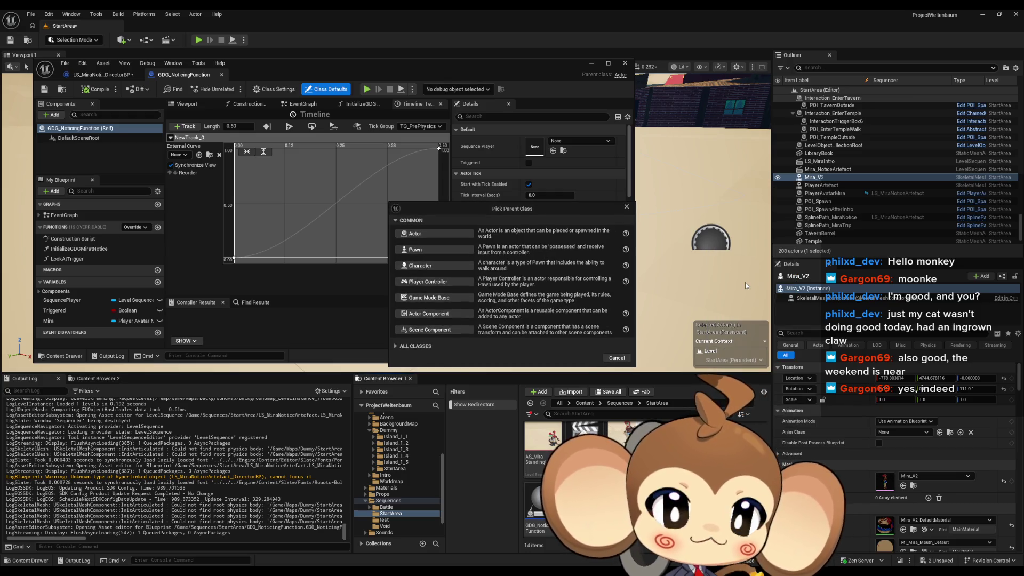
left_click(430, 240)
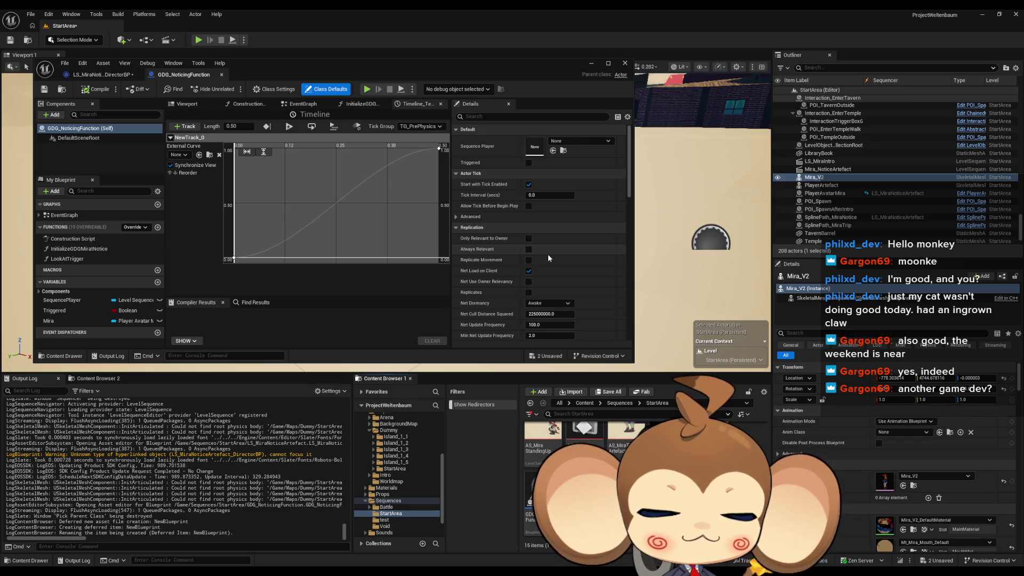
key("Return")
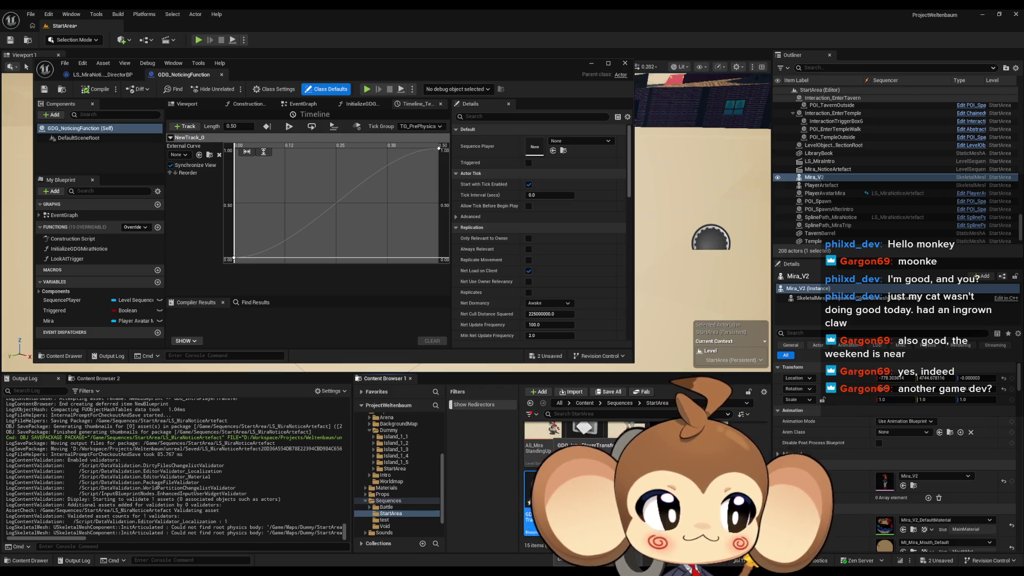
Open GDG_IntroPlayerTransfer in its editor and position the window at the top of the screen
double_click(541, 496)
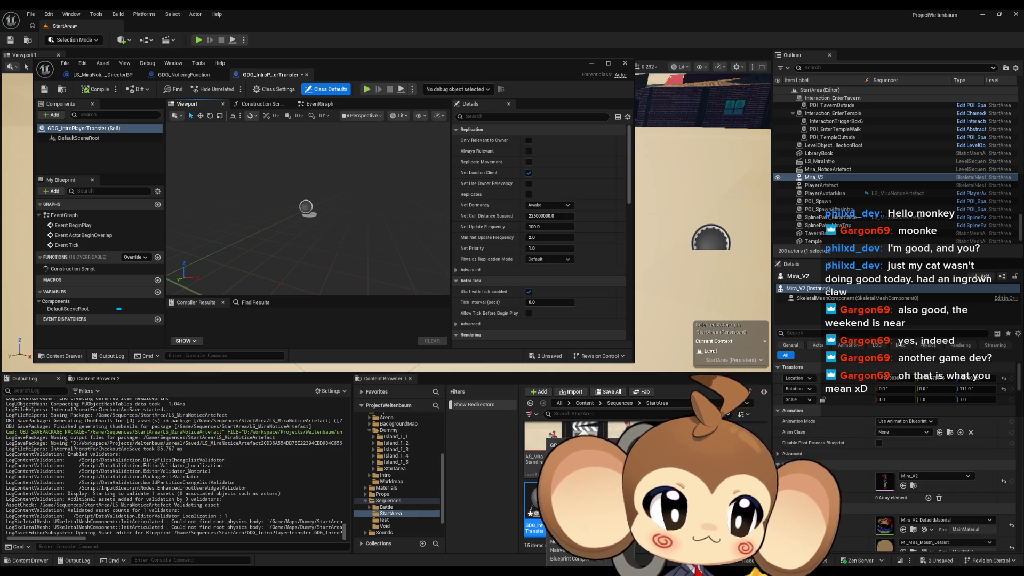
mouse_move(347, 66)
left_mouse_down()
mouse_move(507, 185)
mouse_move(518, 251)
left_mouse_up()
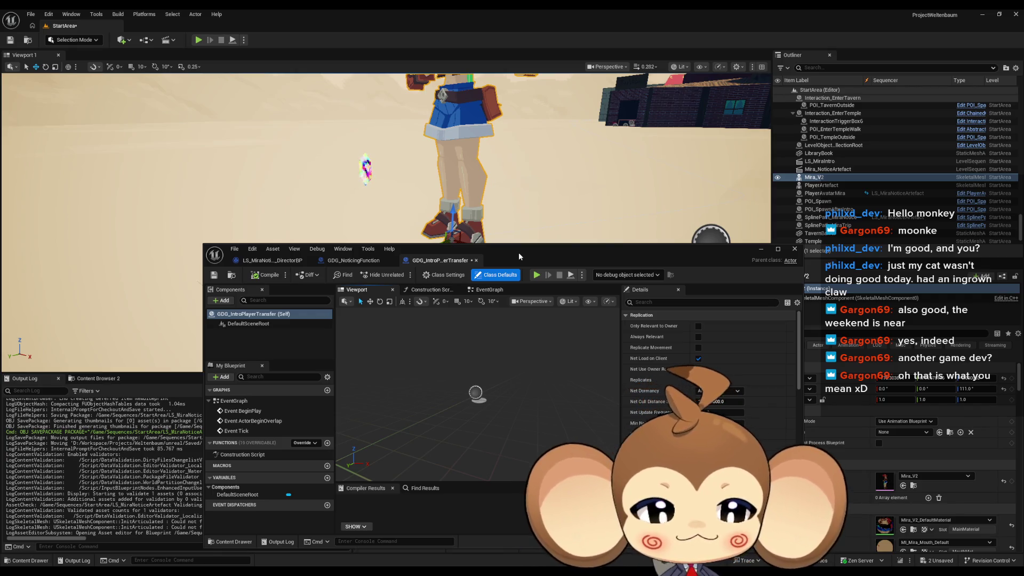
mouse_move(511, 260)
left_mouse_down()
mouse_move(463, 138)
mouse_move(414, 126)
mouse_move(413, 95)
mouse_move(391, 100)
left_mouse_up()
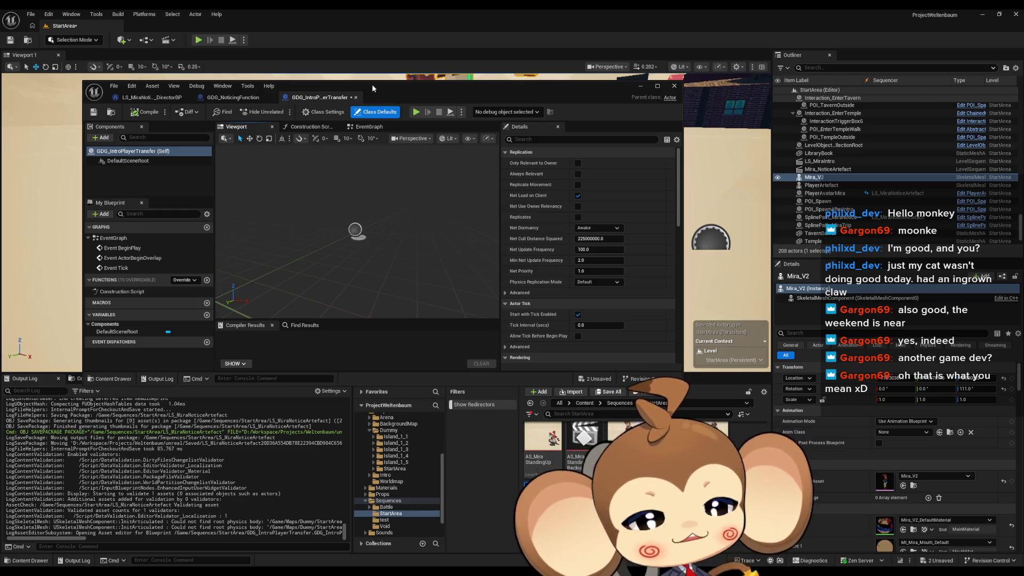
mouse_move(412, 88)
left_mouse_down()
mouse_move(370, 251)
mouse_move(238, 370)
left_mouse_up()
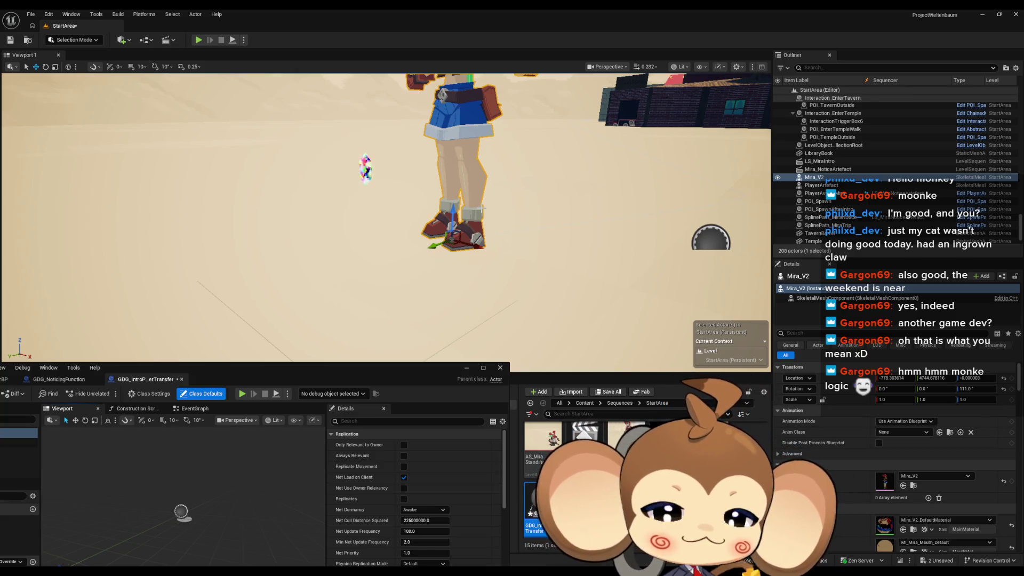
left_click_drag(334, 368, 510, 97)
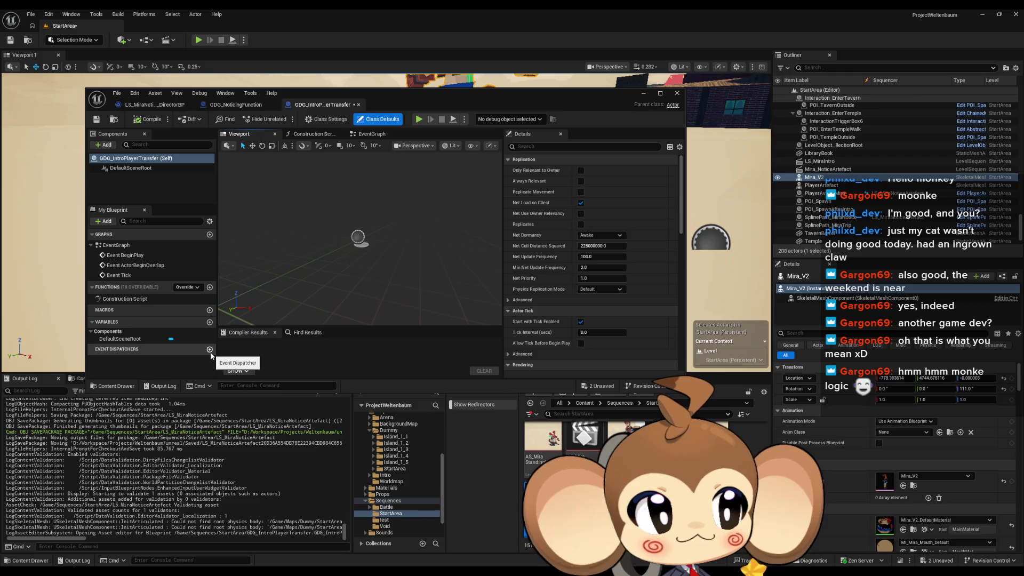
Add a function named StartPlayerTransfer in the My Blueprint panel
left_click(210, 287)
type("StartPlay")
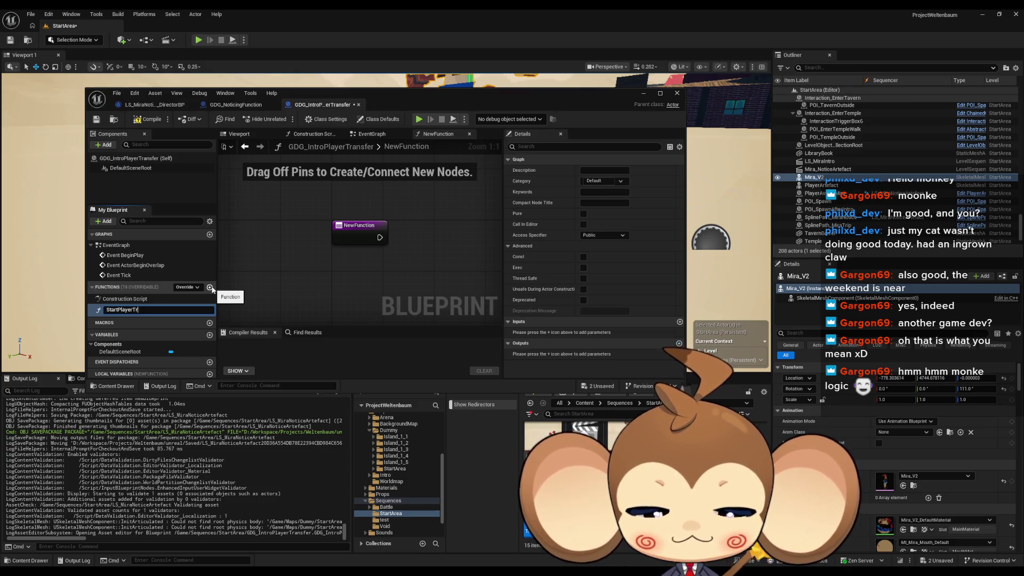
type("er")
key("Return")
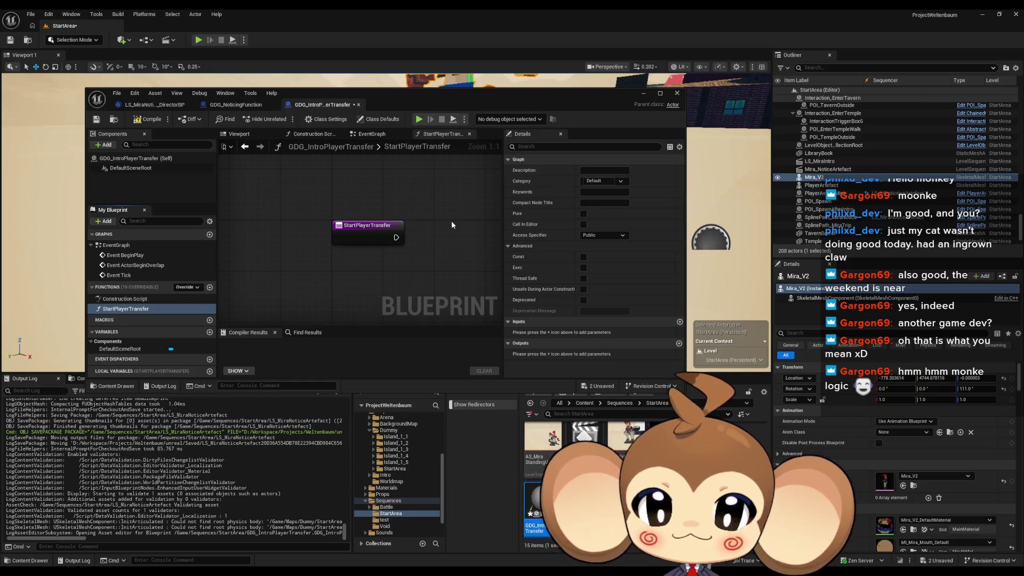
Maximize the editor and select the Find First Actor, Cast, Lerp and Set Actor Location nodes in the director graph
double_click(476, 107)
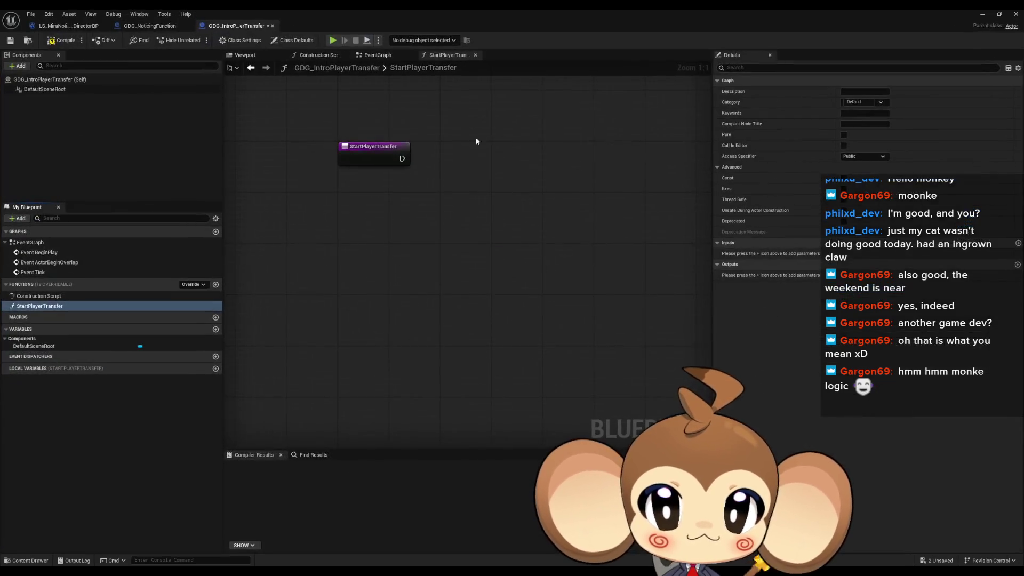
left_click(68, 26)
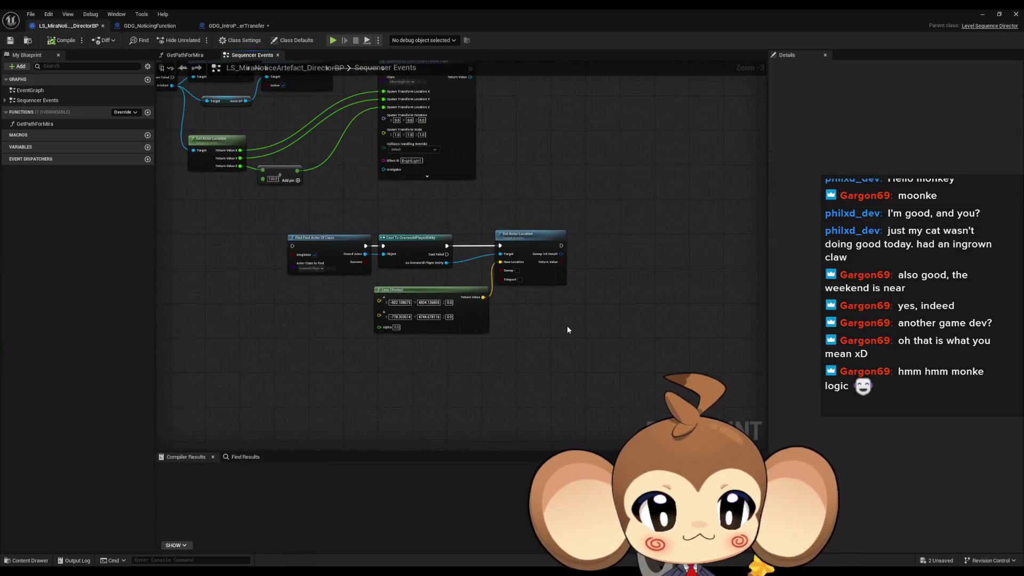
scroll(568, 325, "up", 1)
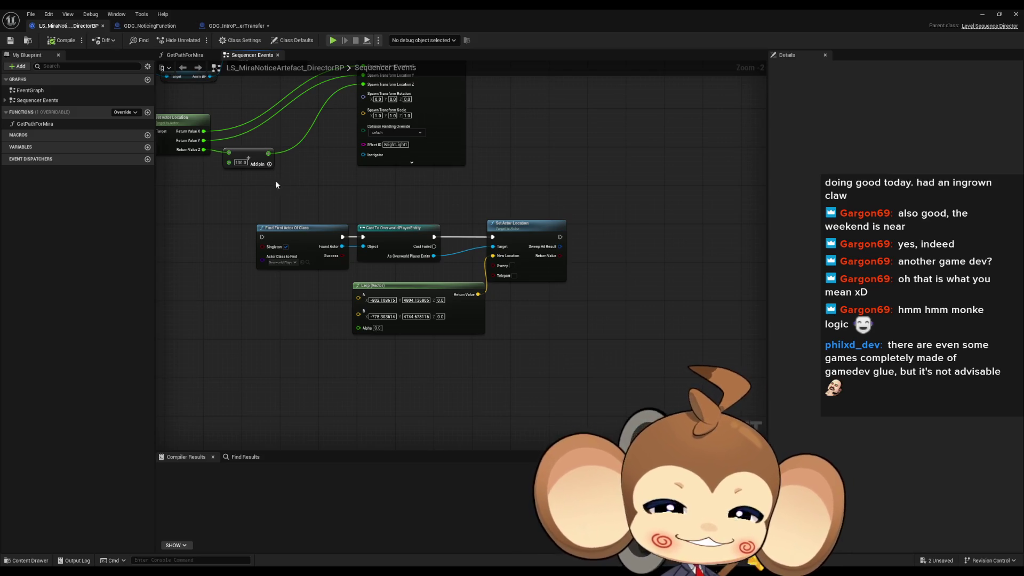
mouse_move(275, 180)
left_mouse_down()
mouse_move(330, 256)
mouse_move(613, 373)
left_mouse_up()
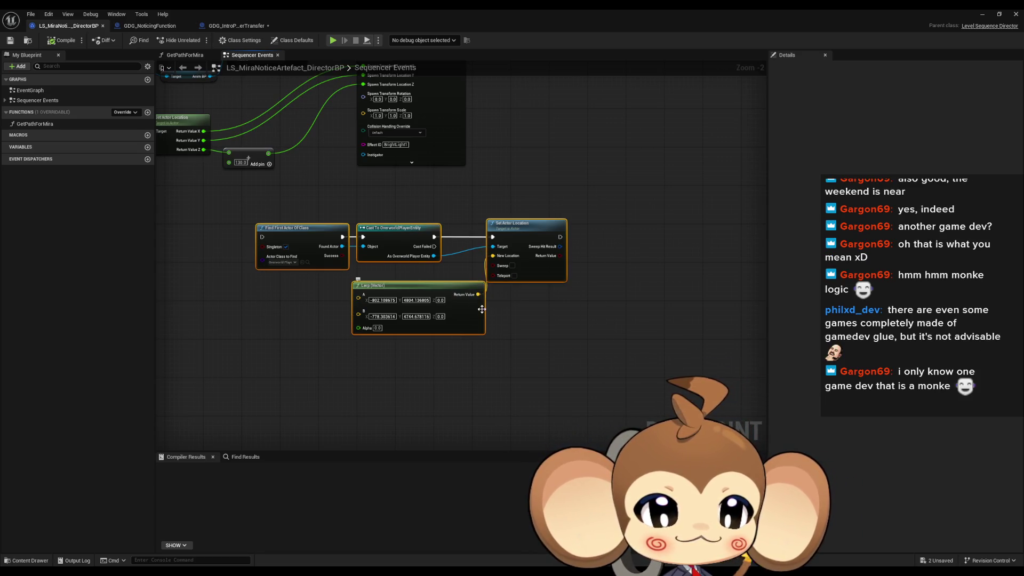
left_click_drag(553, 382, 599, 427)
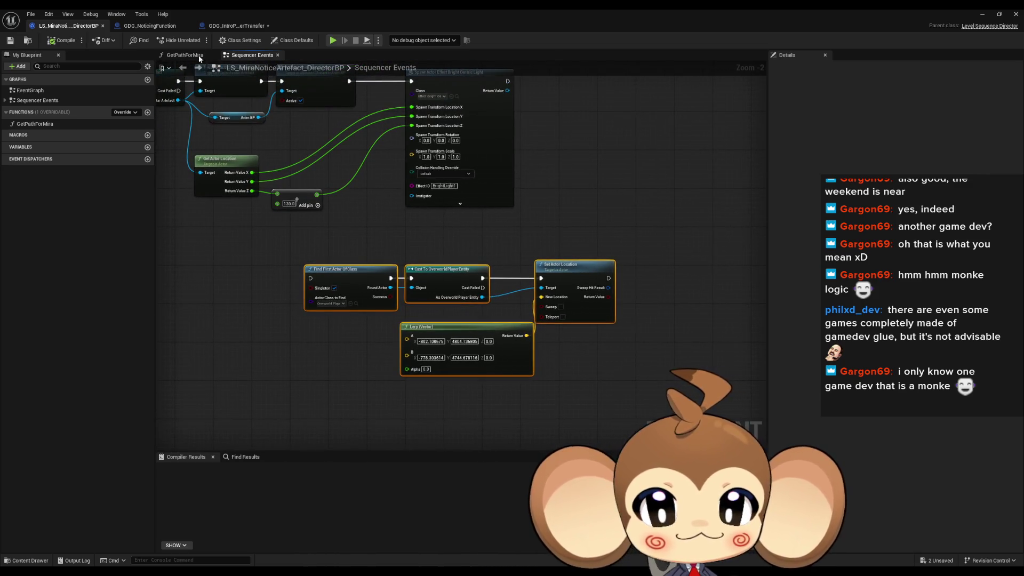
left_click(221, 25)
left_click_drag(484, 296, 465, 313)
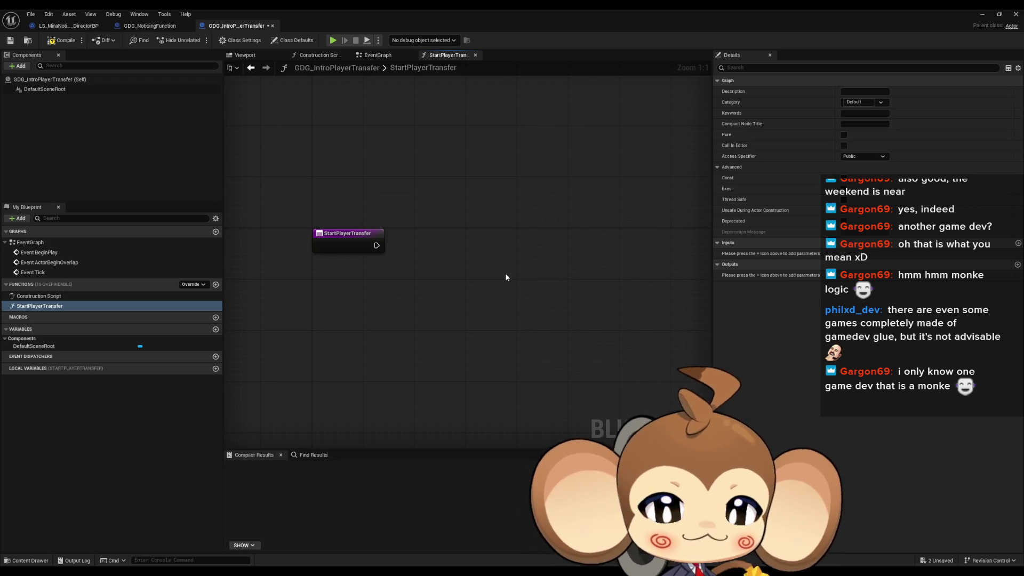
key("ctrl+v")
left_click_drag(432, 261, 511, 248)
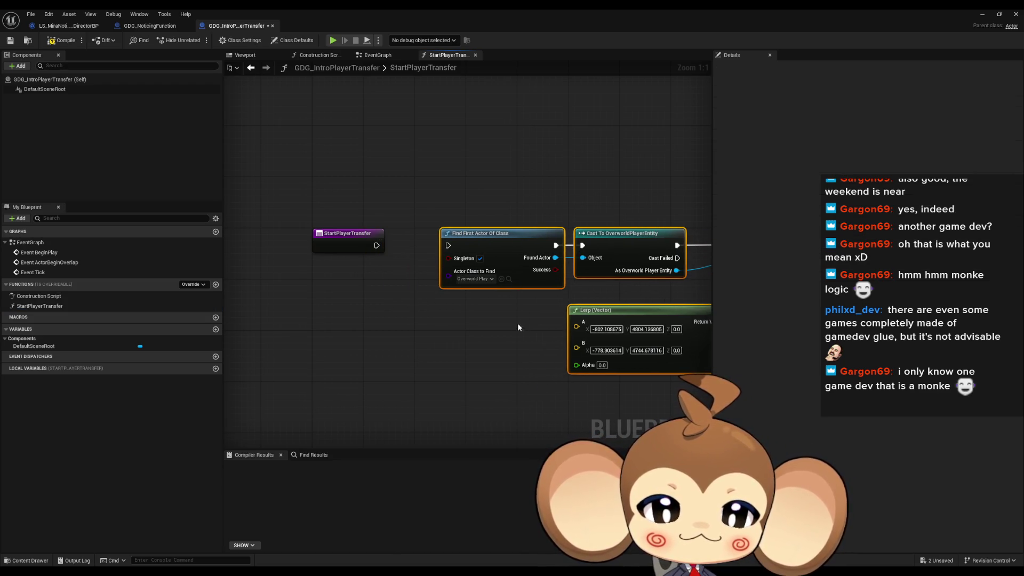
left_click_drag(406, 241, 405, 235)
left_click(418, 335)
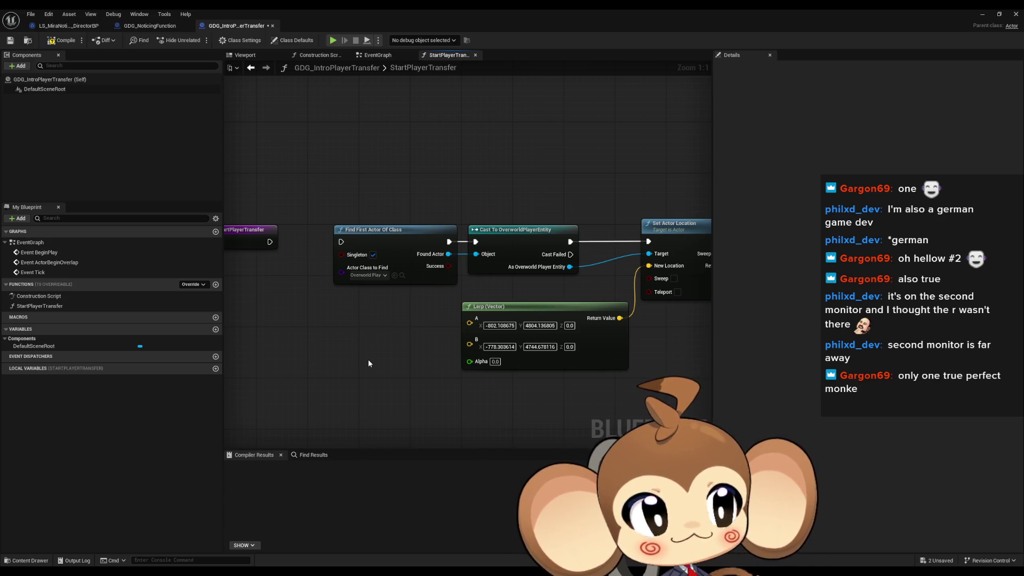
mouse_move(394, 336)
left_mouse_down()
mouse_move(348, 329)
mouse_move(420, 323)
mouse_move(407, 323)
left_mouse_up()
scroll(349, 329, "down", 1)
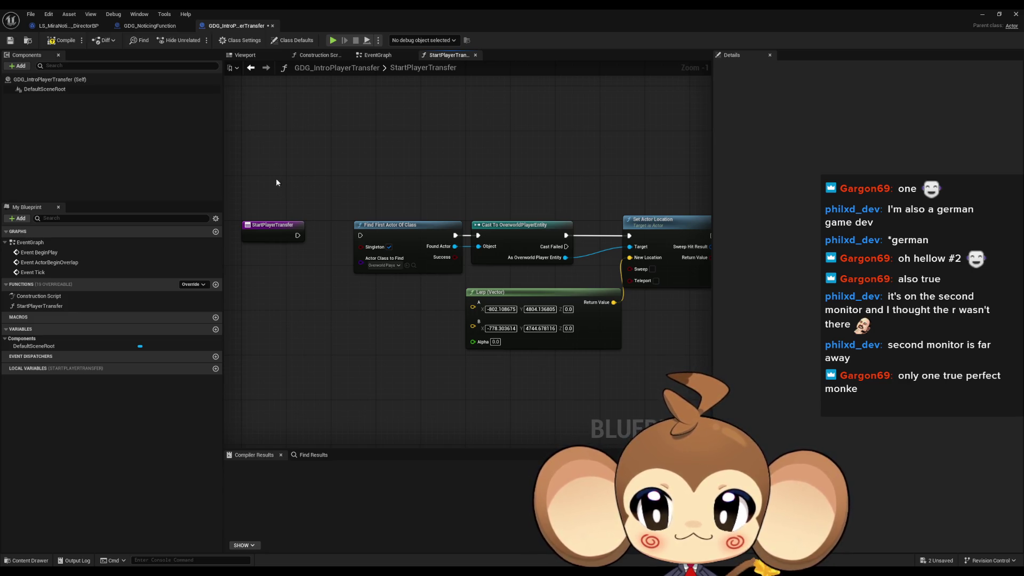
left_click(272, 224)
mouse_move(375, 176)
left_mouse_down()
mouse_move(487, 313)
mouse_move(666, 298)
left_mouse_up()
Delete the StartPlayerTransfer function and add a StartPlayerTransfer custom event to the EventGraph
key("Delete")
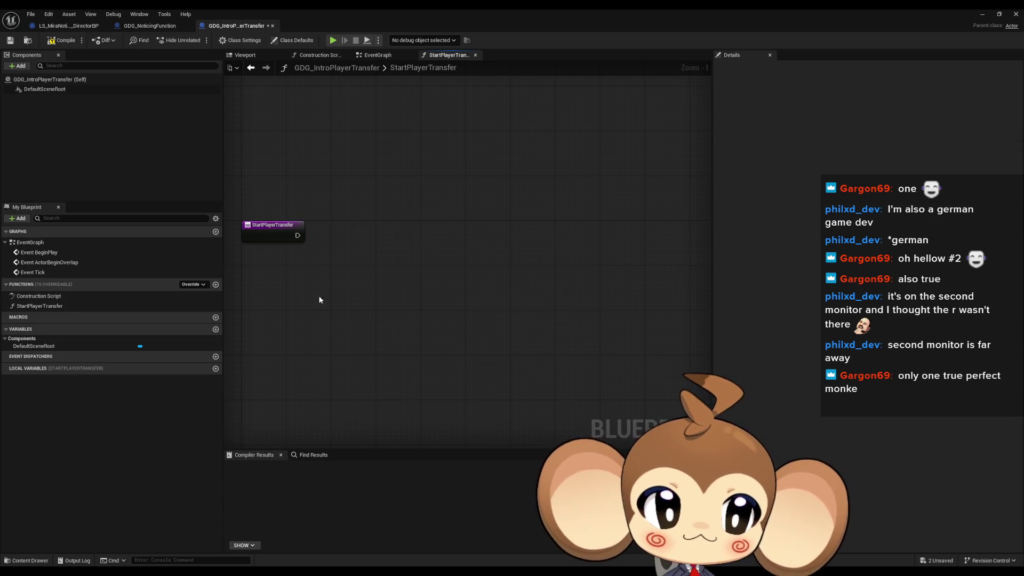
left_click(66, 306)
key("Delete")
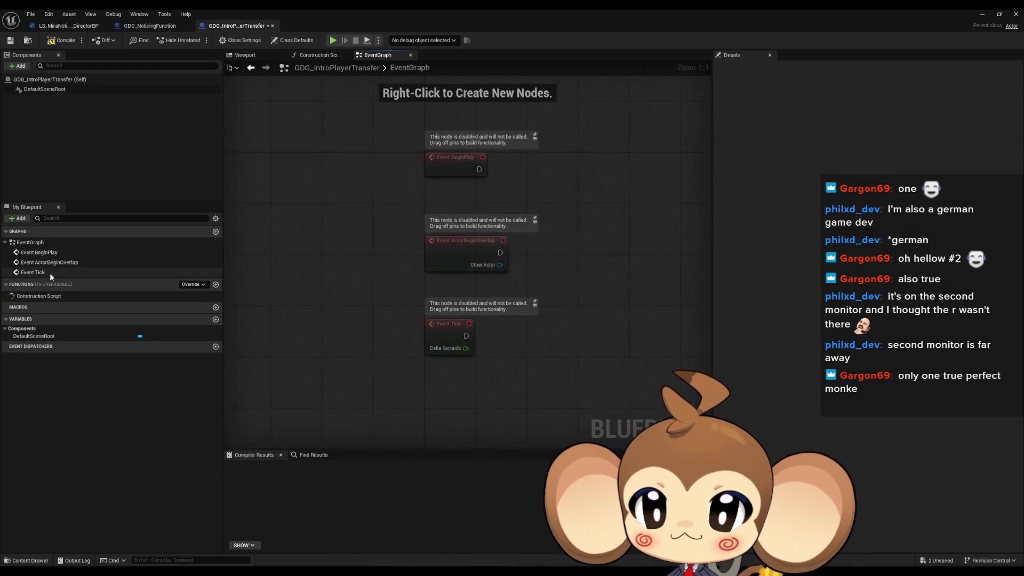
right_click(401, 319)
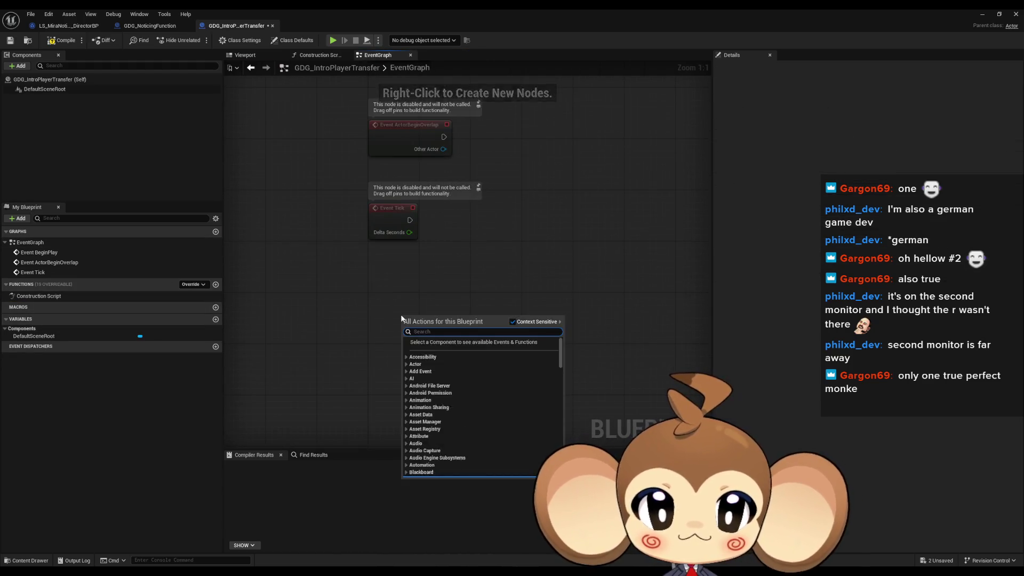
type("custom")
key("Return")
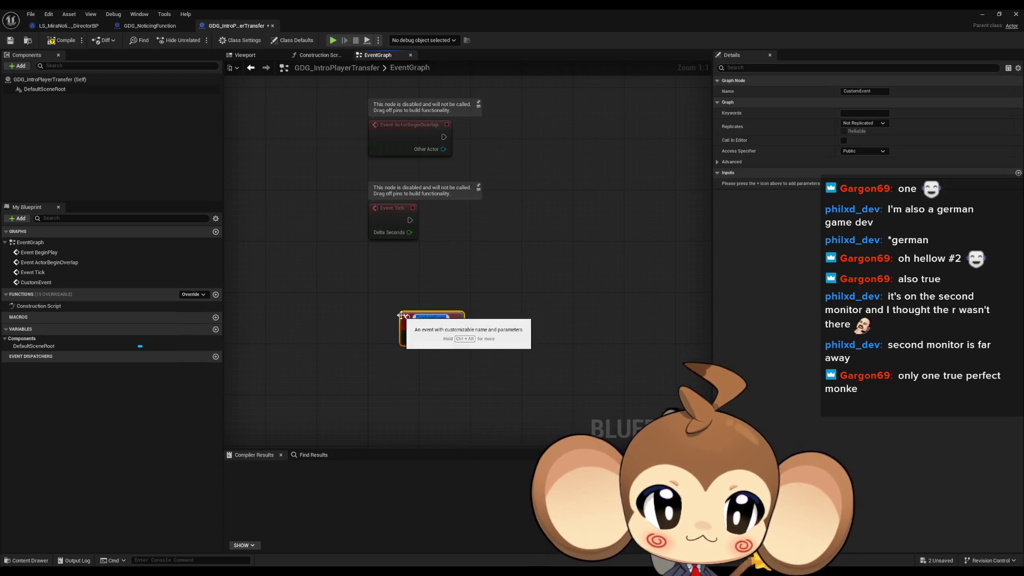
type("StartPlayer")
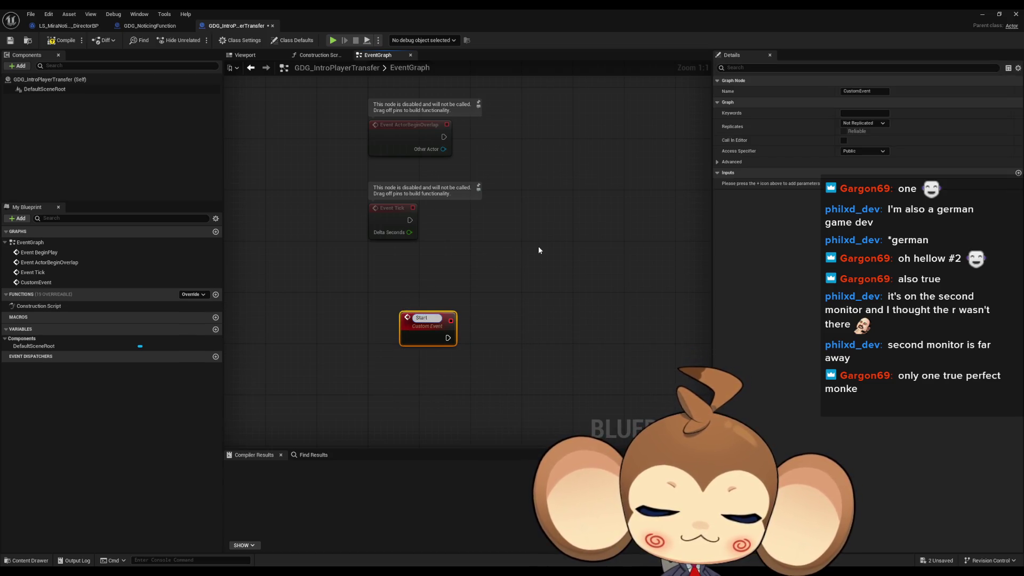
type("Transfer")
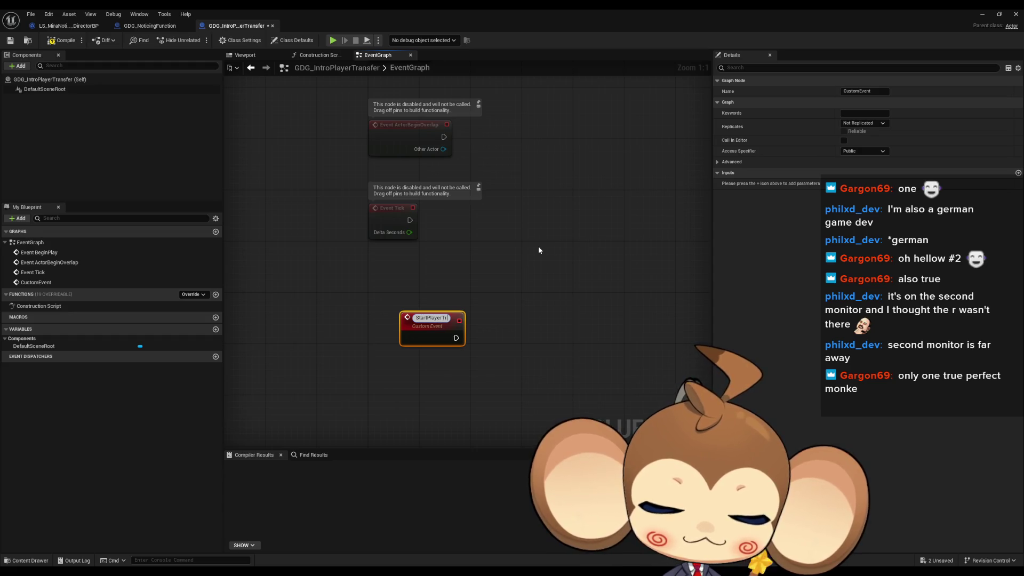
key("Return")
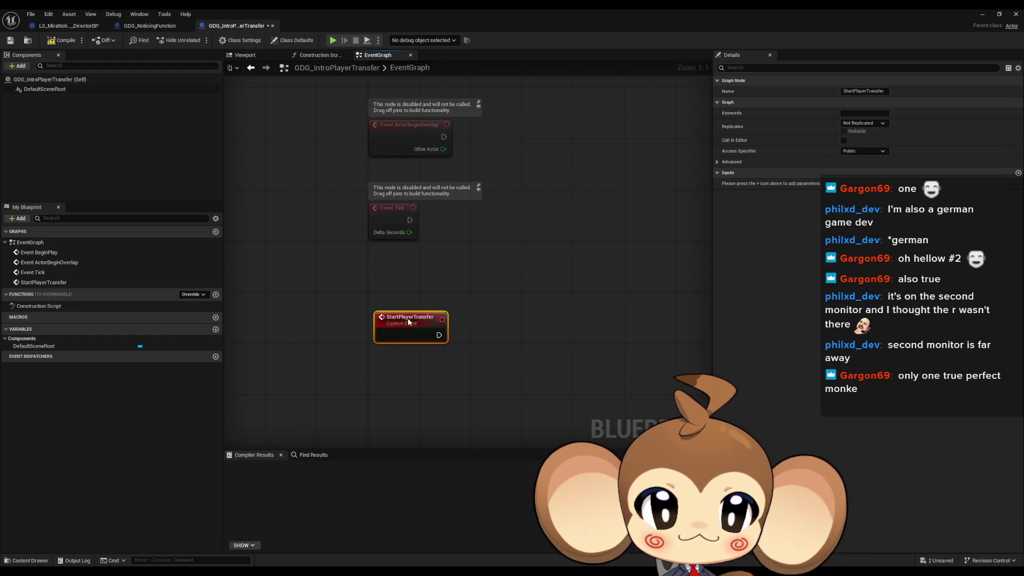
left_click_drag(408, 318, 357, 319)
Paste the copied teleport nodes and wire StartPlayerTransfer's exec into Find First Actor Of Class
key("ctrl+v")
left_click_drag(471, 292, 394, 265)
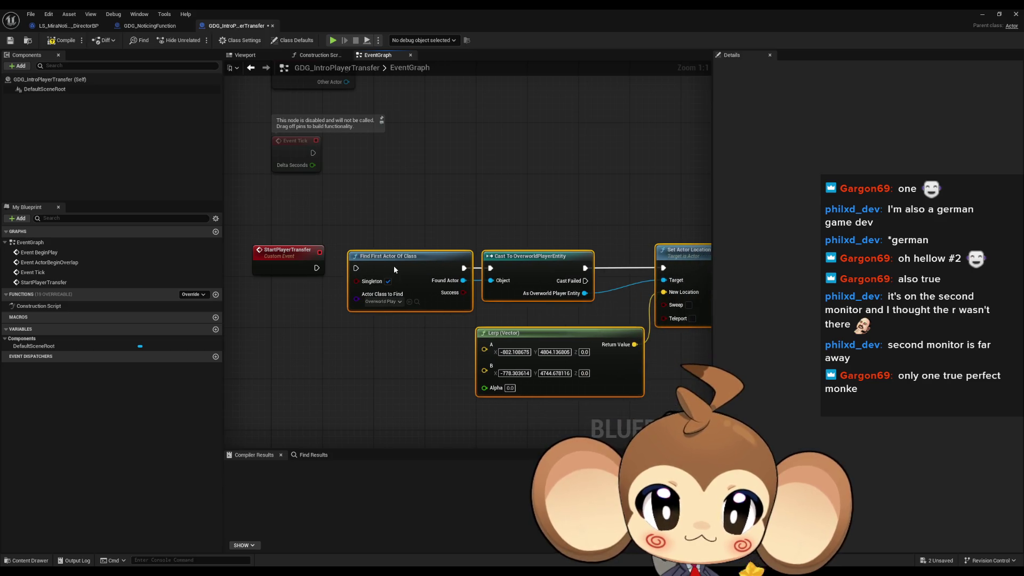
left_click_drag(317, 267, 362, 268)
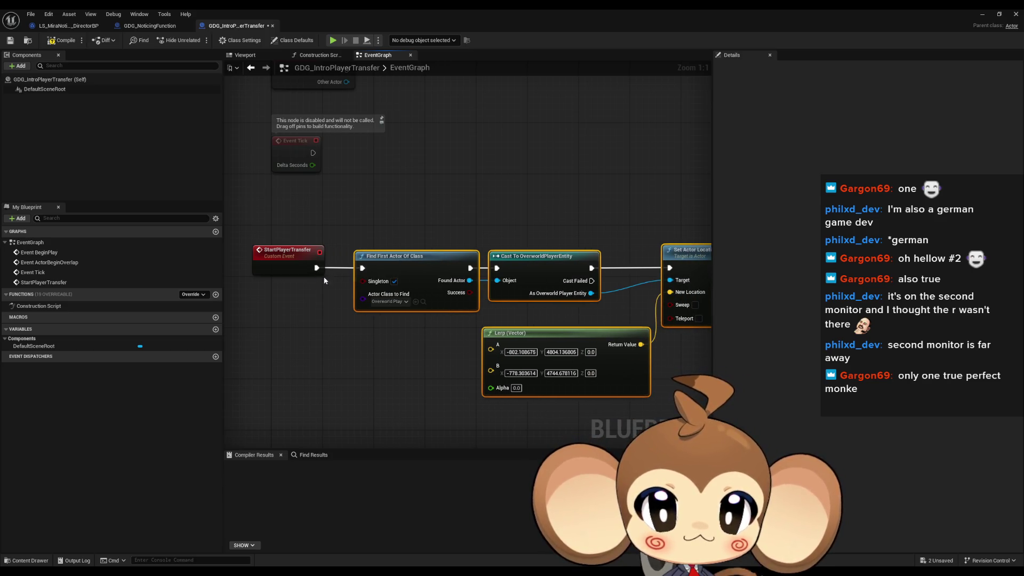
left_click(395, 368)
left_click_drag(395, 368, 280, 351)
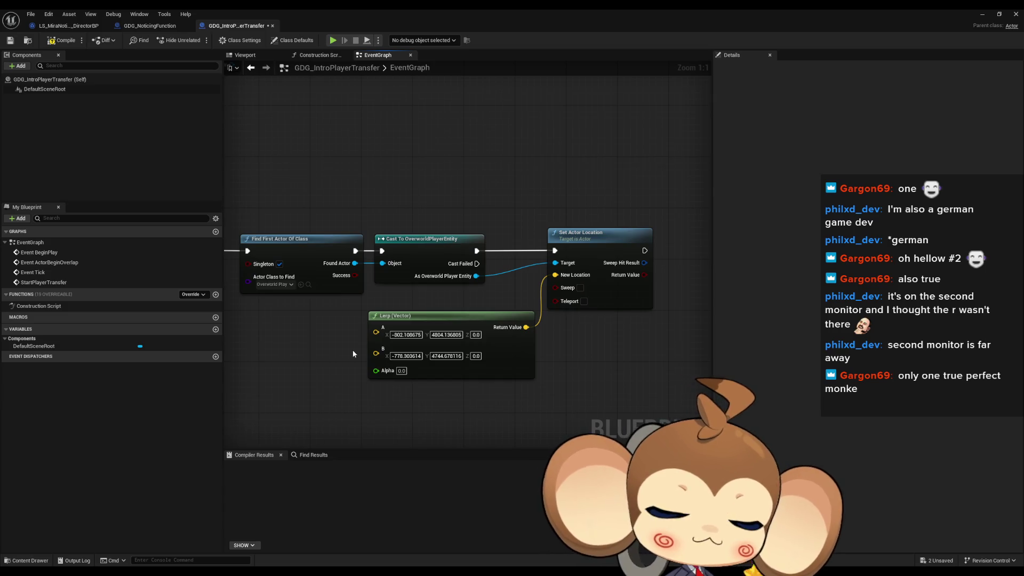
left_click_drag(361, 350, 392, 355)
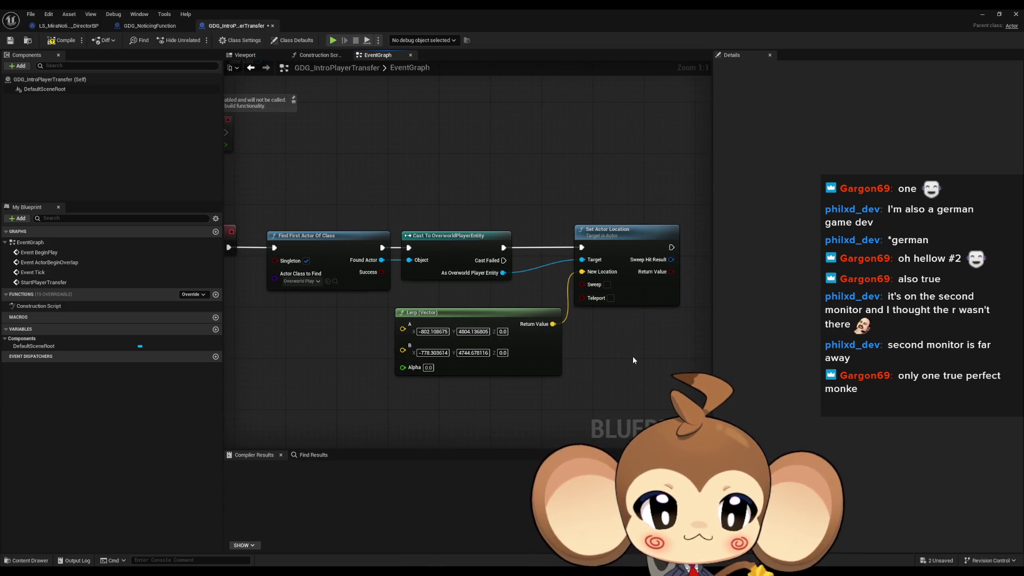
mouse_move(633, 356)
left_mouse_down()
mouse_move(600, 344)
mouse_move(539, 280)
mouse_move(616, 251)
mouse_move(666, 248)
left_mouse_up()
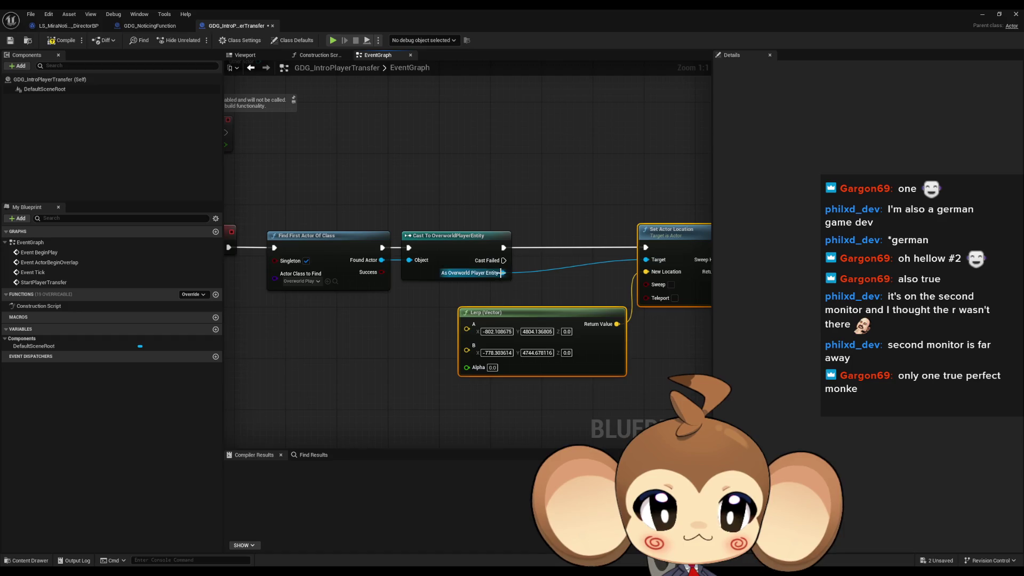
mouse_move(503, 276)
left_mouse_down()
mouse_move(365, 269)
mouse_move(413, 267)
left_mouse_up()
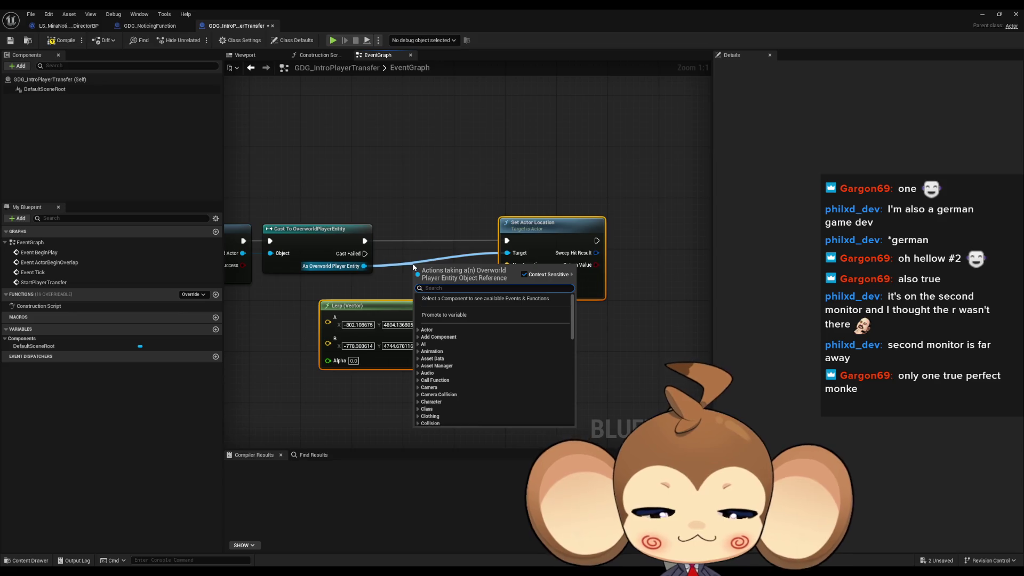
Promote the As Overworld Player Entity cast result to a new variable named Player
type("prom var")
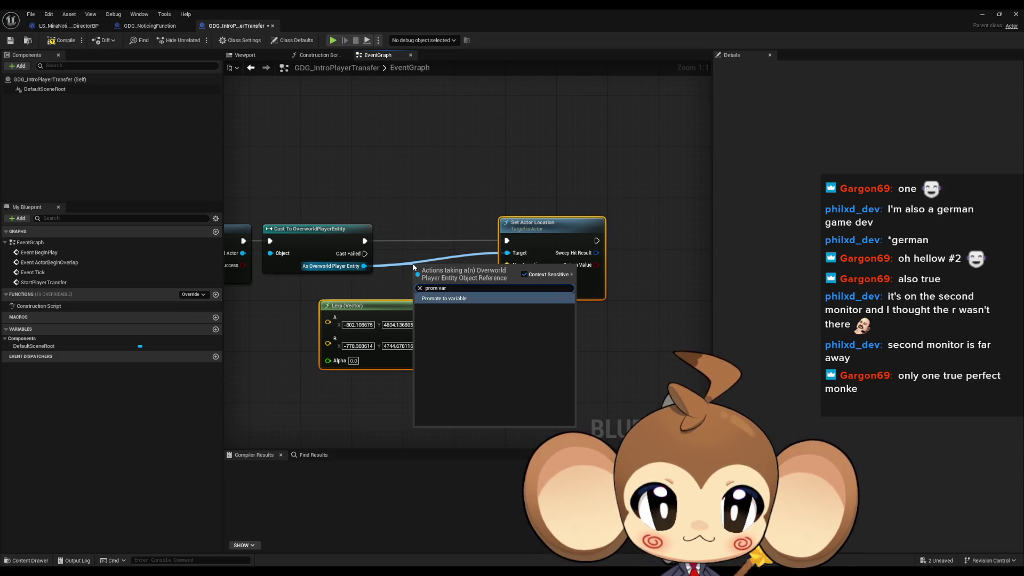
key("Return")
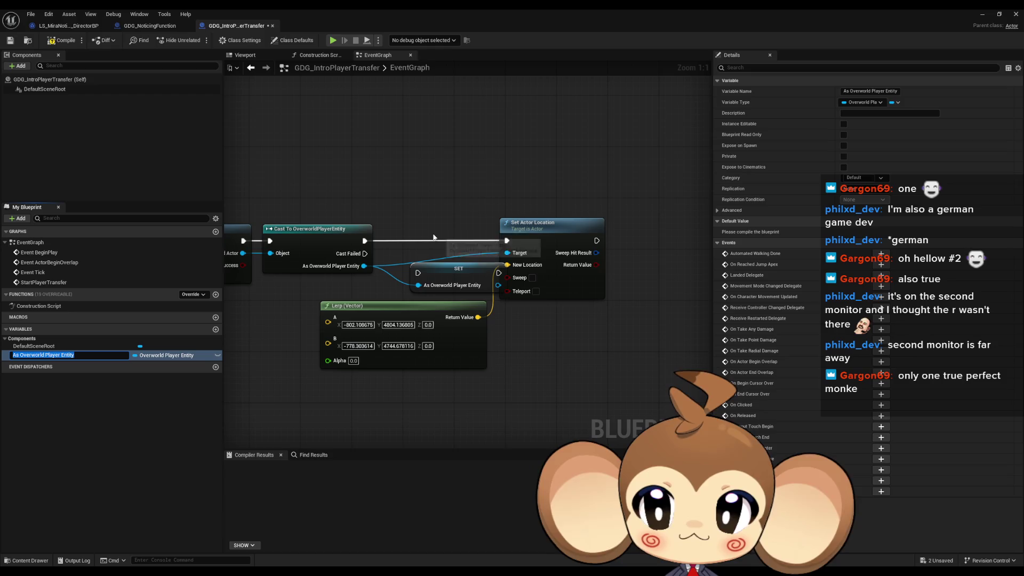
type("Player")
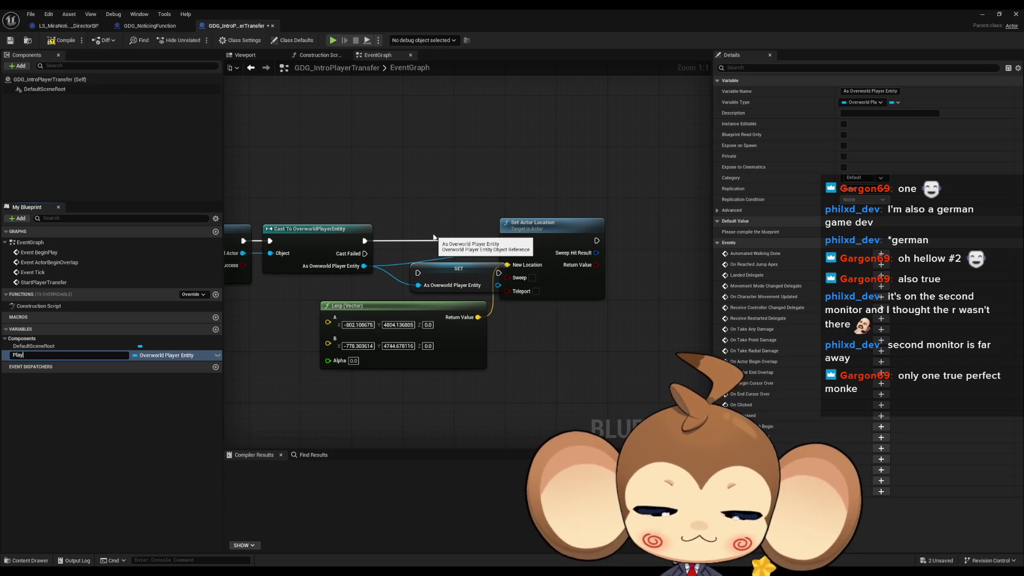
key("Return")
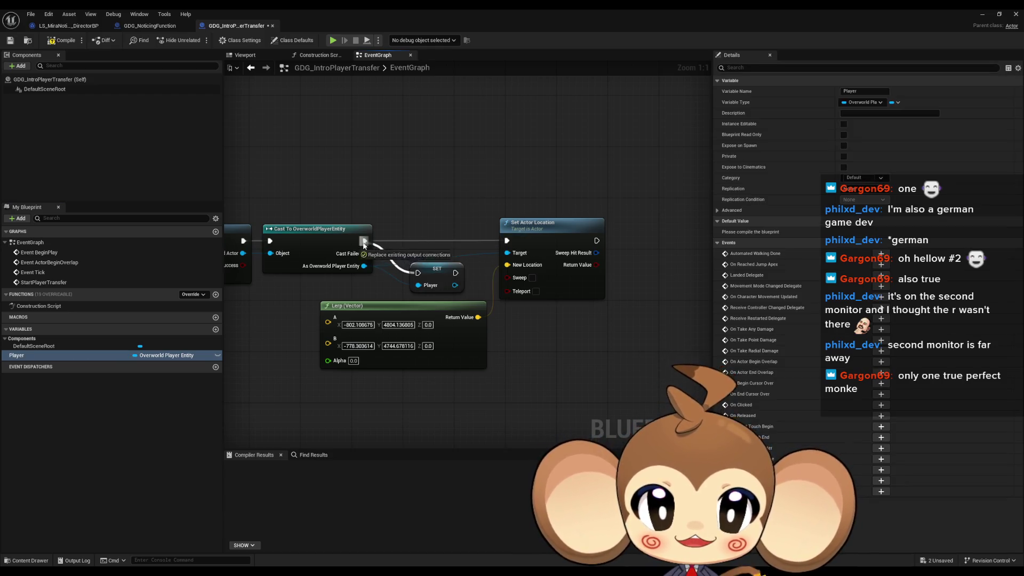
Add a Timeline node after the Player SET node
mouse_move(434, 273)
left_mouse_down()
mouse_move(421, 234)
mouse_move(475, 171)
mouse_move(479, 149)
left_mouse_up()
type("timeline")
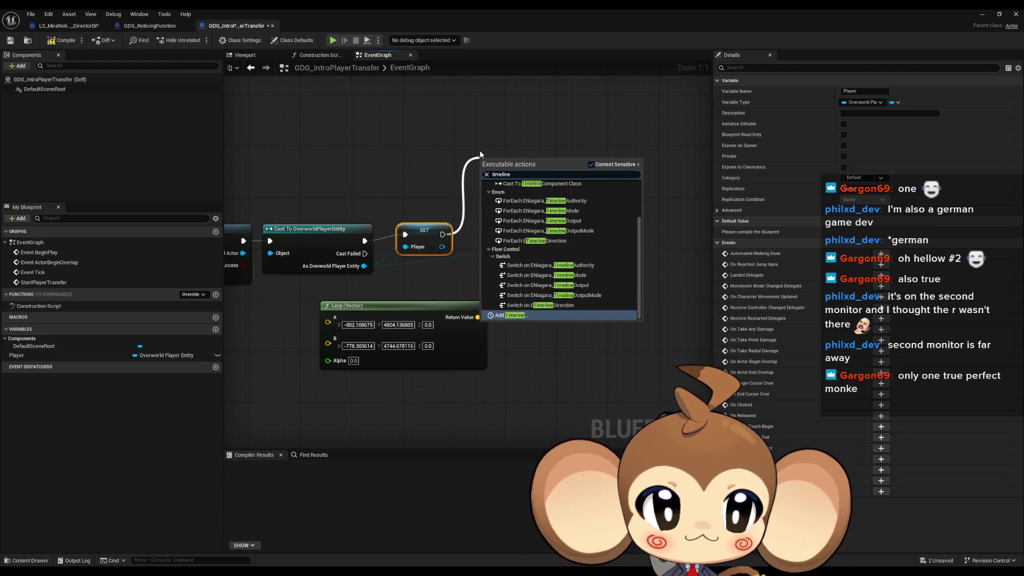
key("Return")
Wire Timeline Update to Set Actor Location and feed the Player variable into its Target
left_click(635, 156)
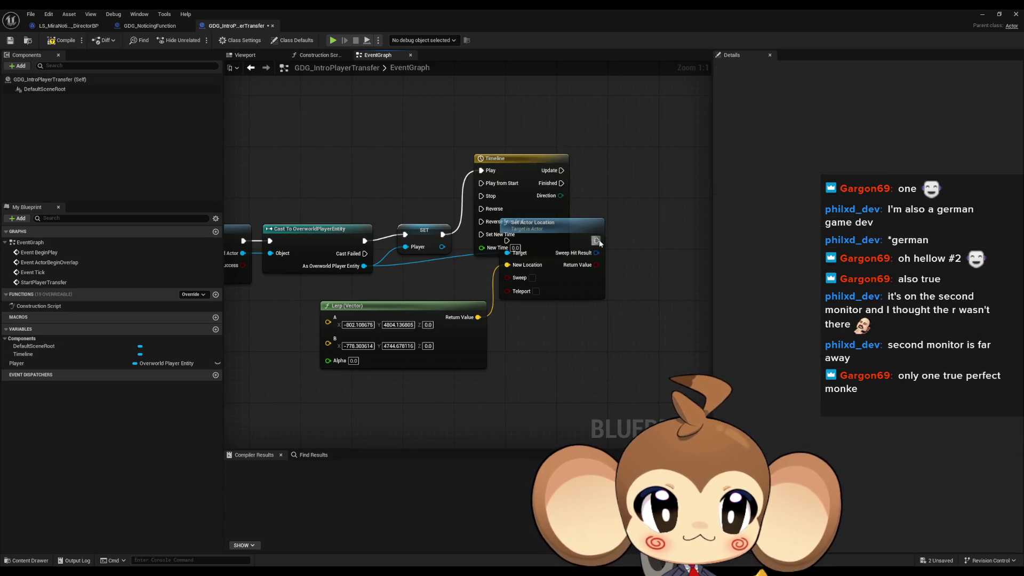
left_click(598, 241)
left_click(405, 305, "ctrl")
mouse_move(599, 240)
left_mouse_down()
mouse_move(656, 266)
mouse_move(669, 260)
mouse_move(643, 266)
left_mouse_up()
mouse_move(552, 266)
left_mouse_down()
mouse_move(439, 197)
mouse_move(430, 175)
left_mouse_up()
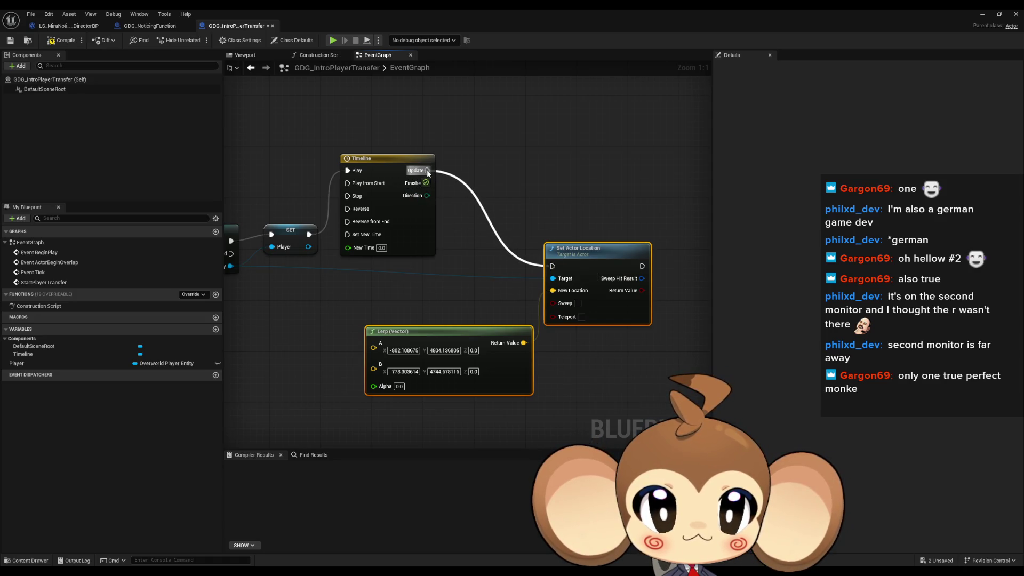
left_click_drag(308, 246, 553, 278)
left_click_drag(618, 279, 644, 272)
Duplicate Set Actor Location and wire a second Player getter to its Target
left_click(644, 272)
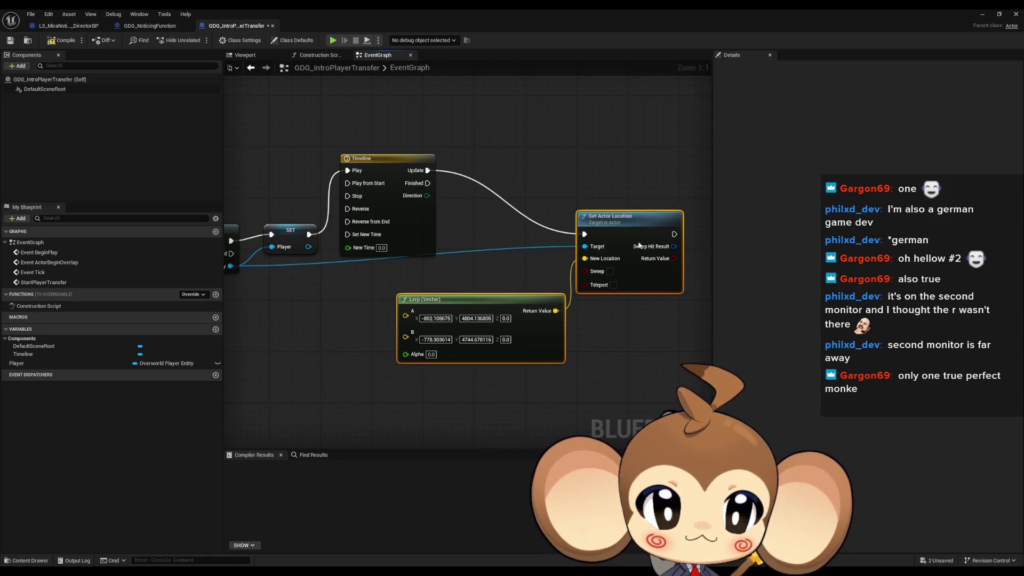
key("ctrl+c")
key("ctrl+v")
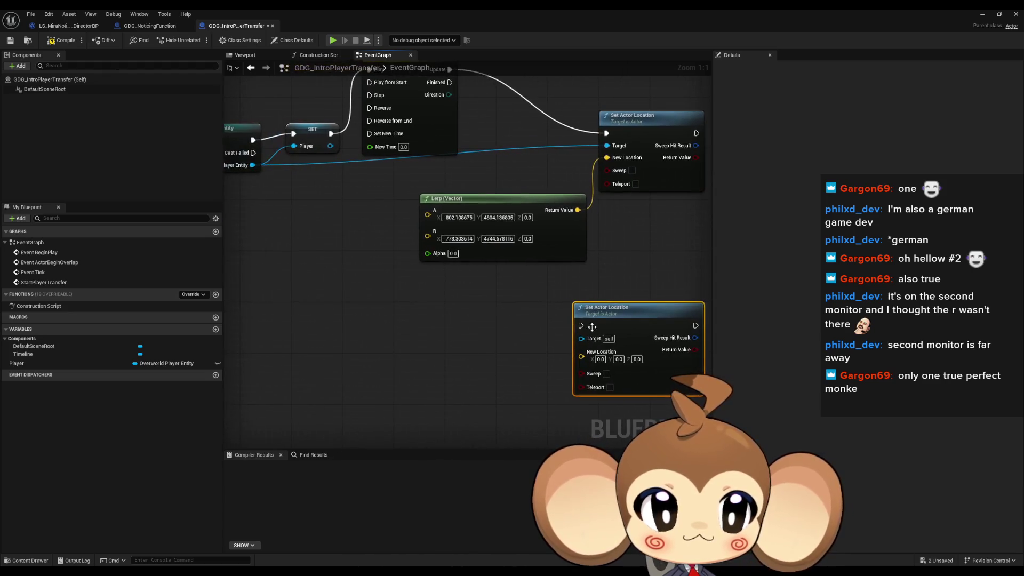
left_click_drag(16, 363, 528, 165)
left_click_drag(637, 143, 566, 168)
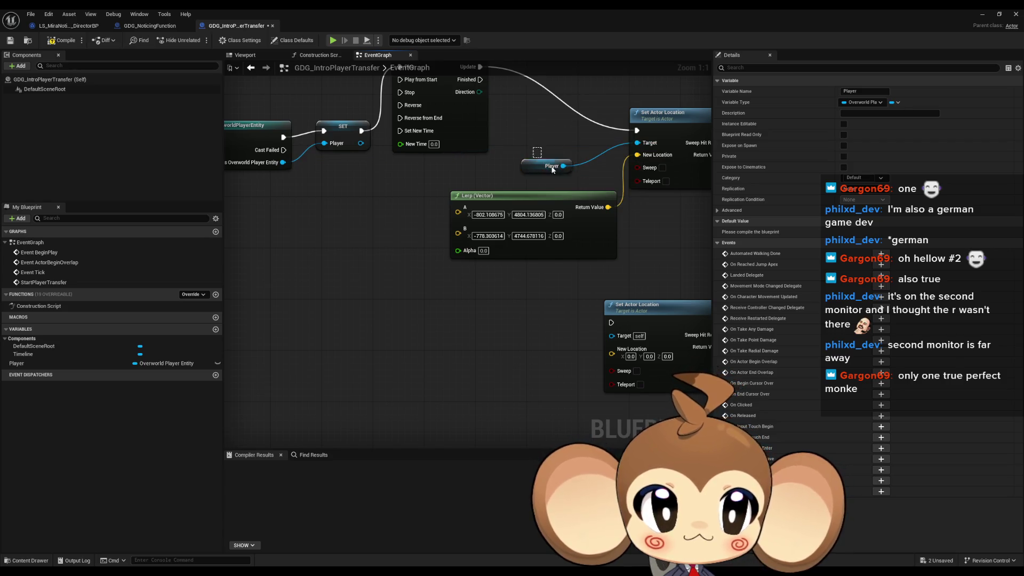
key("ctrl+c")
key("ctrl+v")
mouse_move(532, 352)
left_mouse_down()
mouse_move(601, 344)
mouse_move(635, 311)
mouse_move(648, 314)
mouse_move(487, 126)
mouse_move(480, 79)
left_mouse_up()
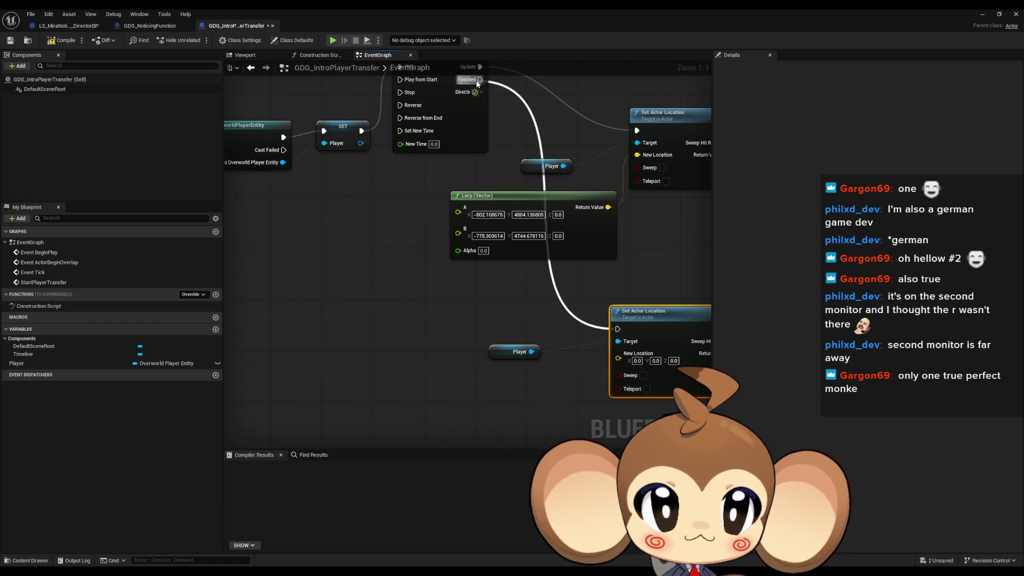
Copy the Lerp's B values into the duplicate's New Location: X -778.303614, Y 4744.678116
key("ctrl+c")
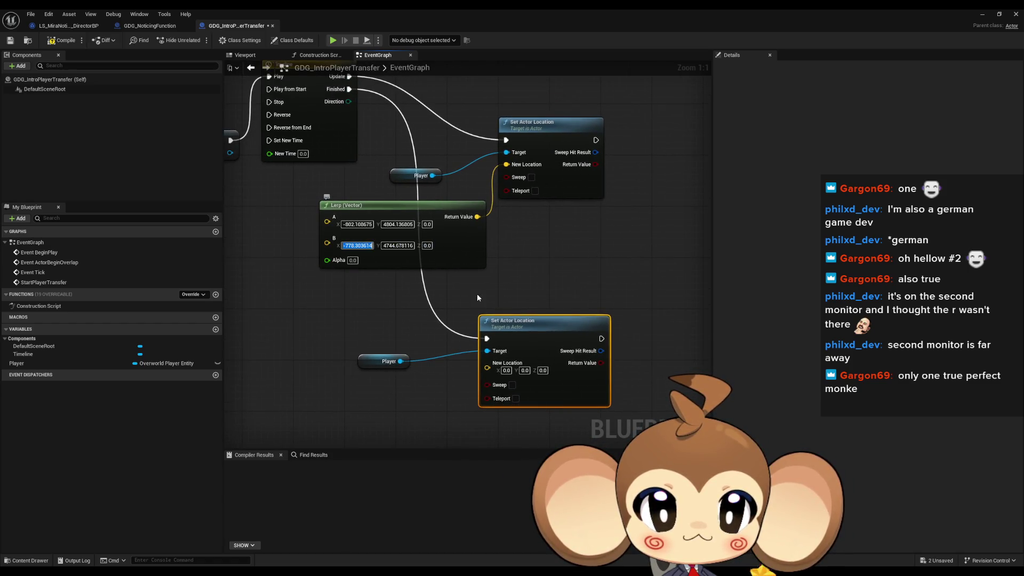
left_click(506, 370)
key("ctrl+v")
key("Return")
left_click(397, 246)
key("ctrl+c")
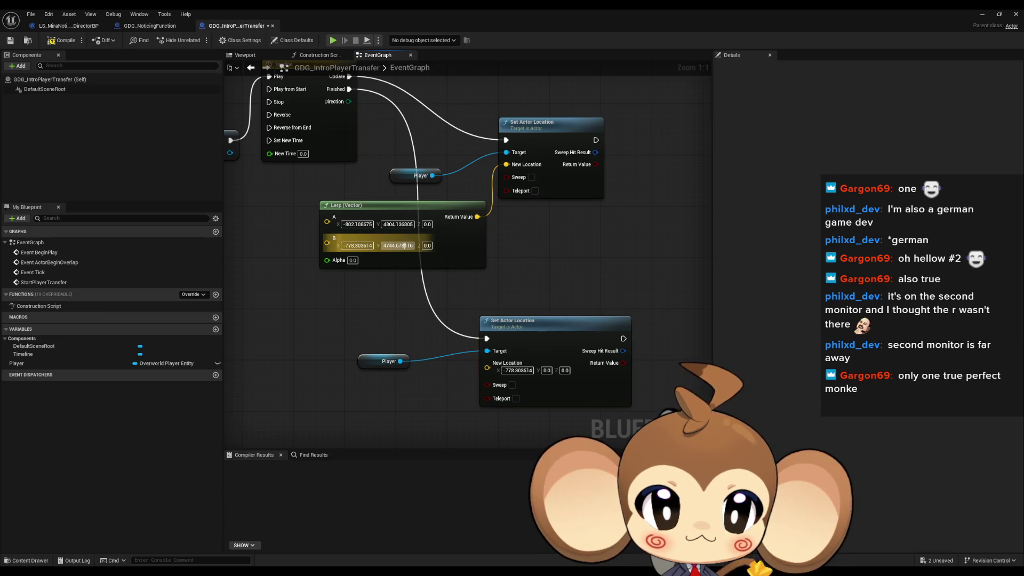
left_click(547, 370)
key("ctrl+v")
key("Return")
Rearrange the Timeline, Player, Lerp and Set Actor Location nodes into a tidy layout
left_click_drag(576, 262, 601, 311)
left_click_drag(573, 181, 598, 123)
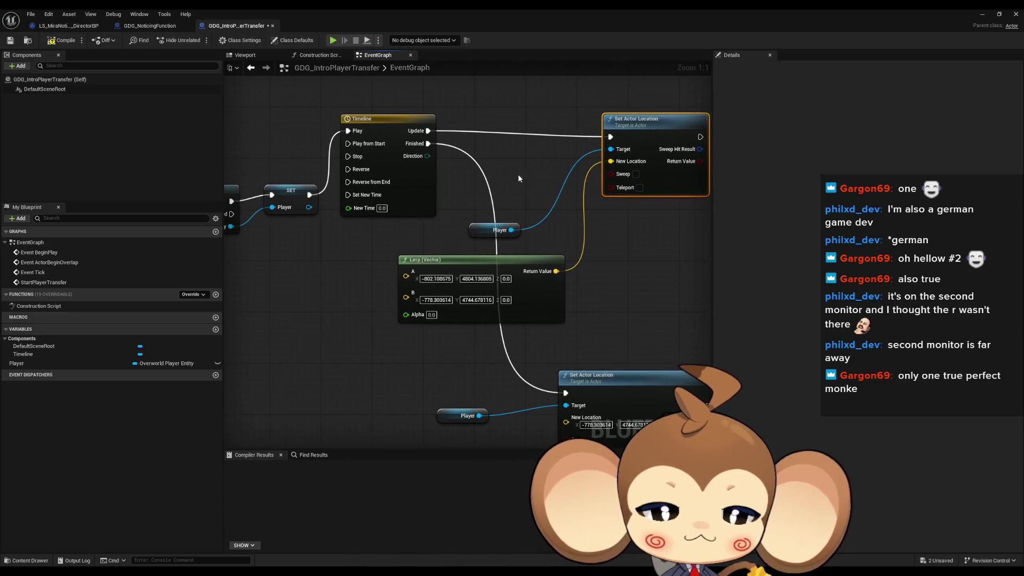
left_click_drag(331, 96, 634, 421)
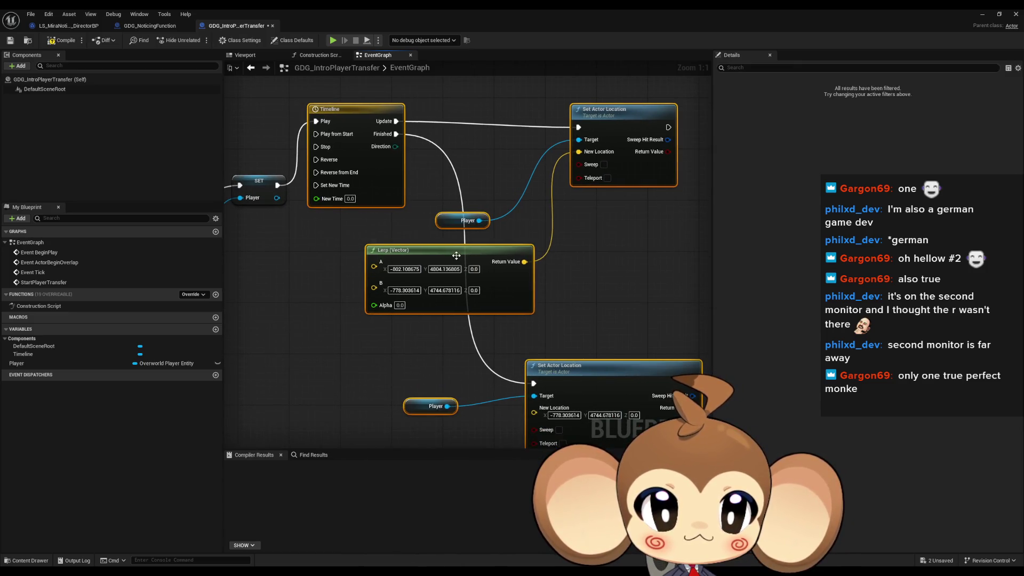
left_click_drag(640, 174, 641, 232)
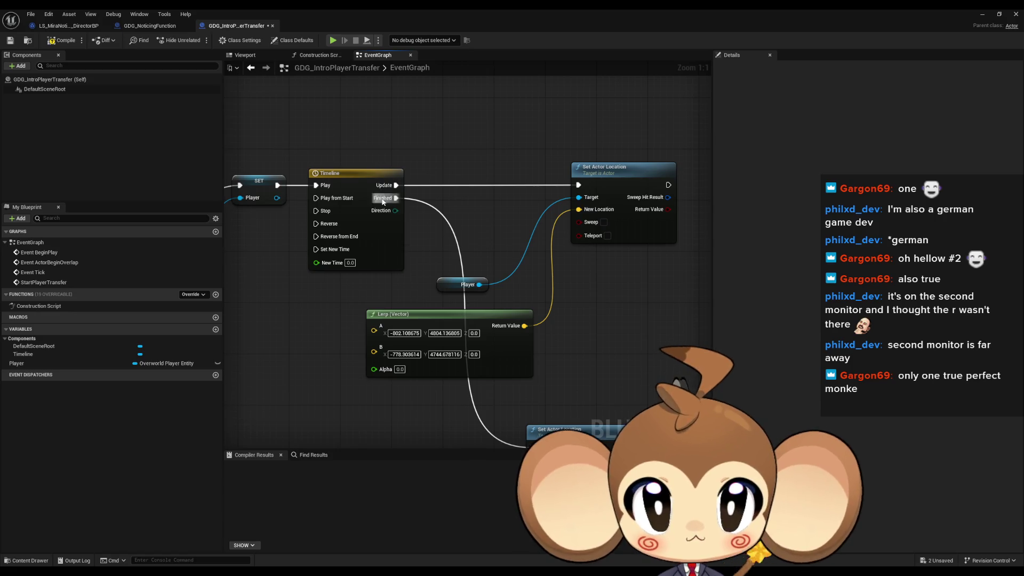
left_click(373, 224)
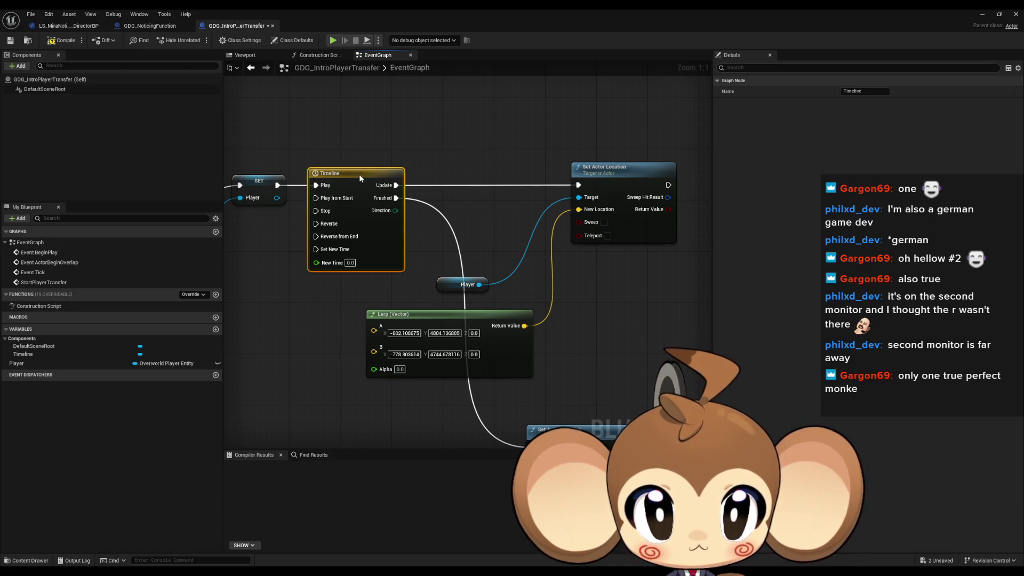
Add a float track NewTrack_0 to the Timeline with two curve keys
double_click(359, 174)
left_click(254, 80)
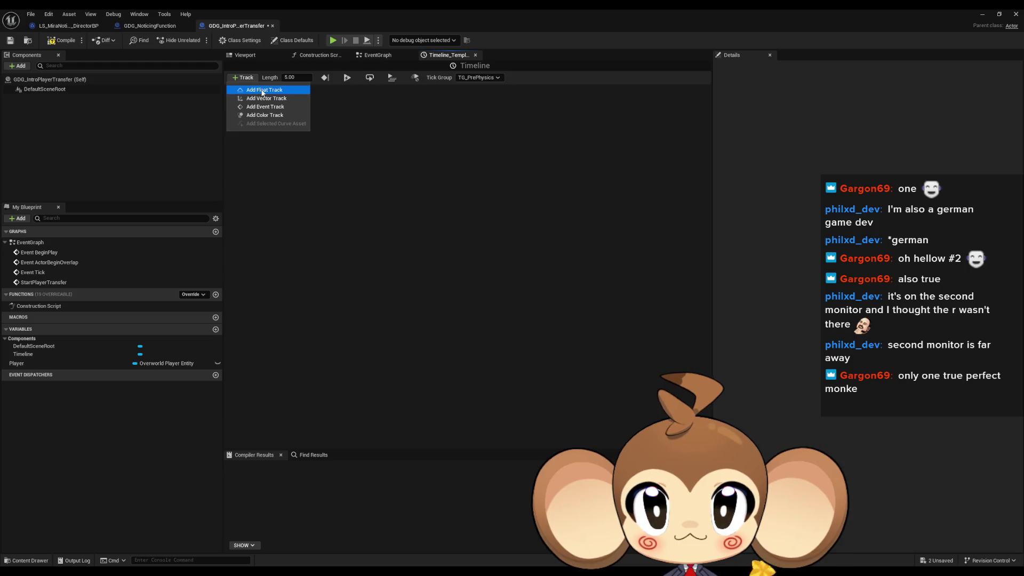
left_click(264, 90)
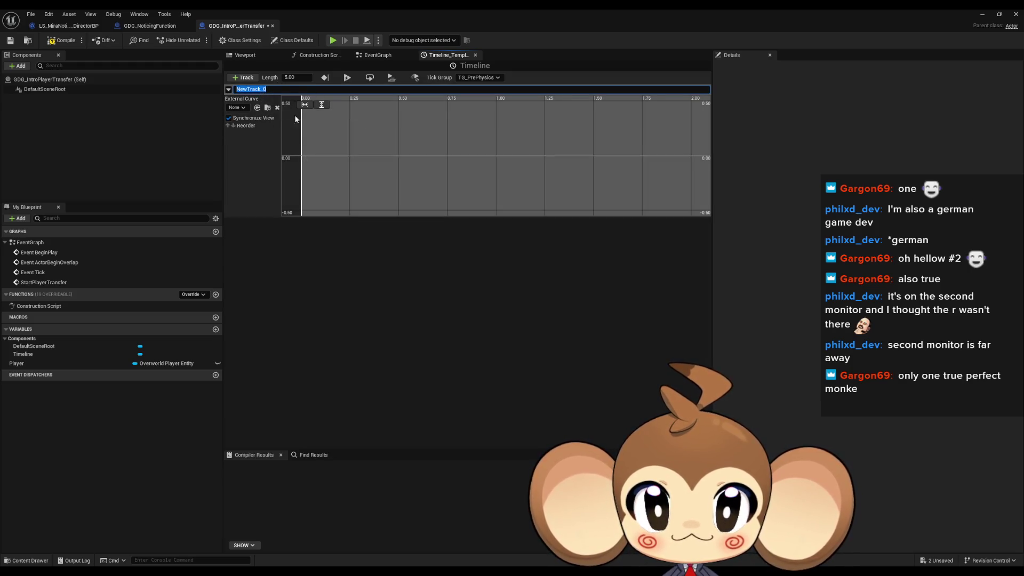
left_click(327, 165)
right_click(333, 159)
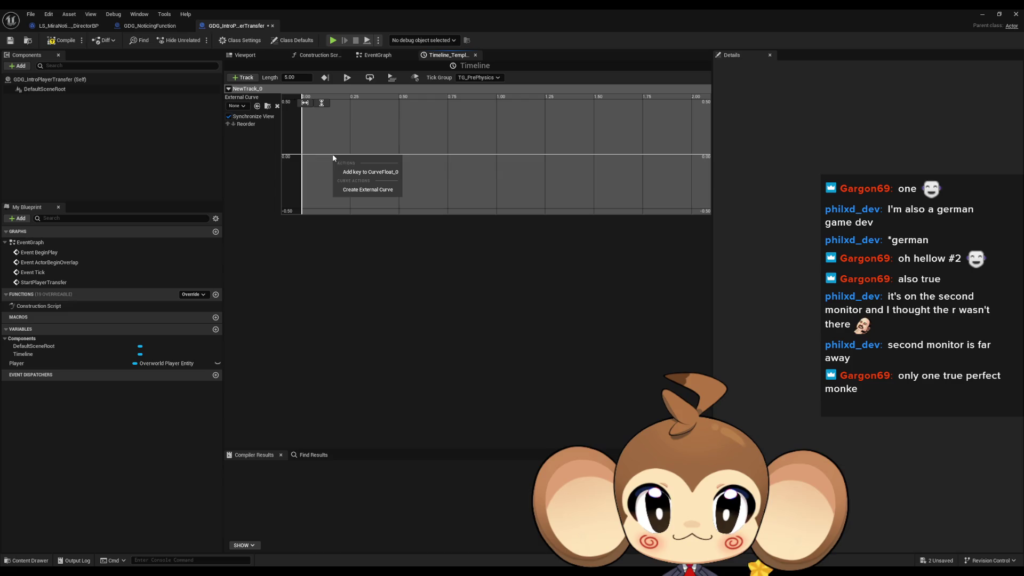
left_click(355, 168)
right_click(389, 155)
left_click(407, 171)
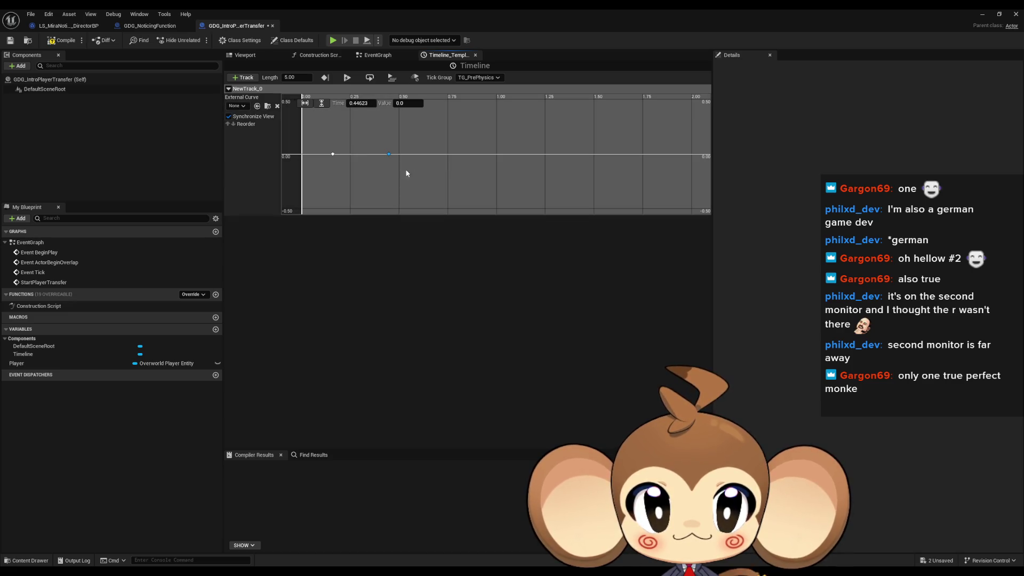
Give both keys Auto interpolation and set the first key's time to 0
left_click(333, 154)
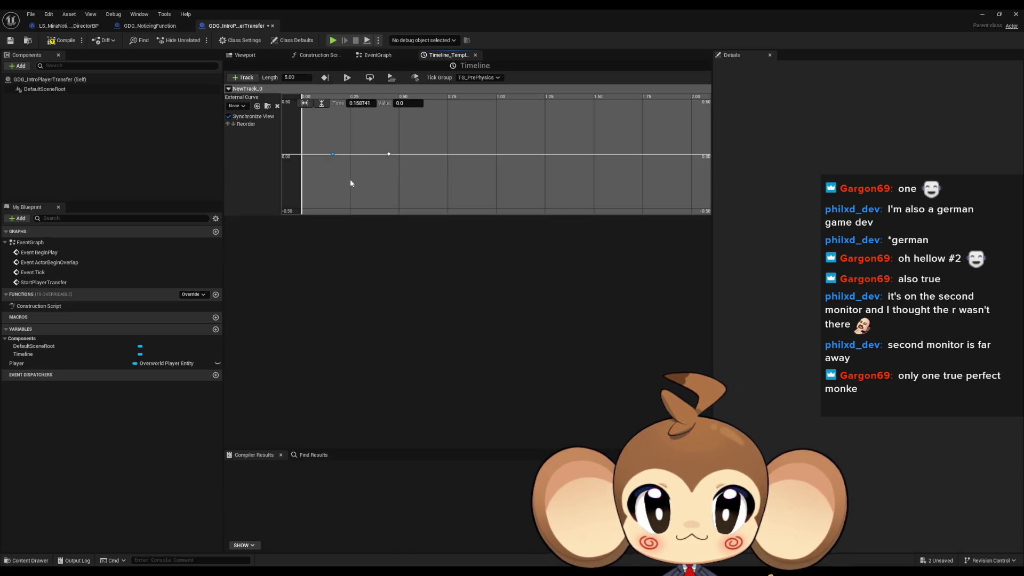
left_click_drag(392, 161, 398, 159)
right_click(389, 152)
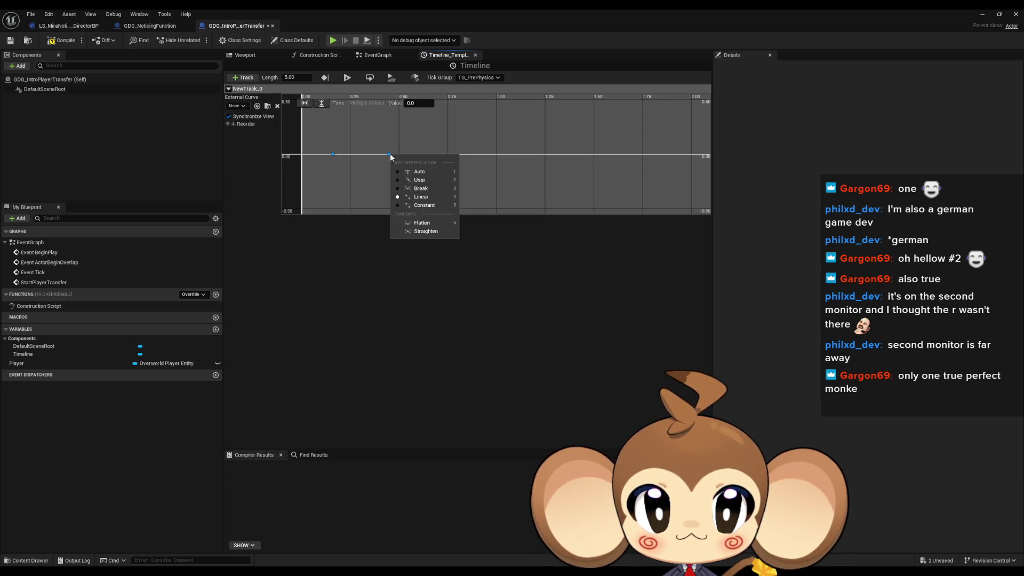
left_click(434, 174)
left_click_drag(349, 171, 347, 169)
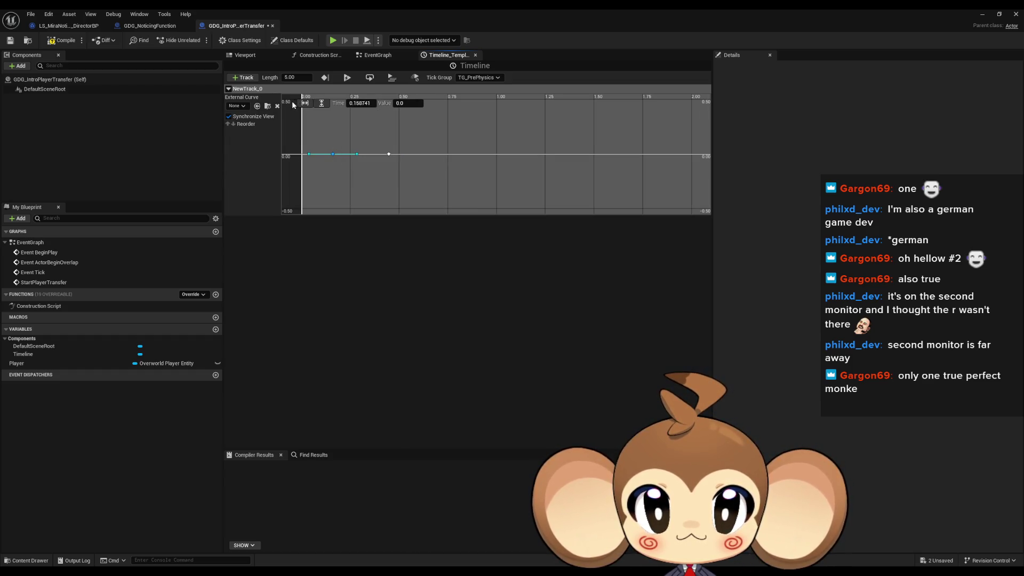
left_click(357, 103)
type("0")
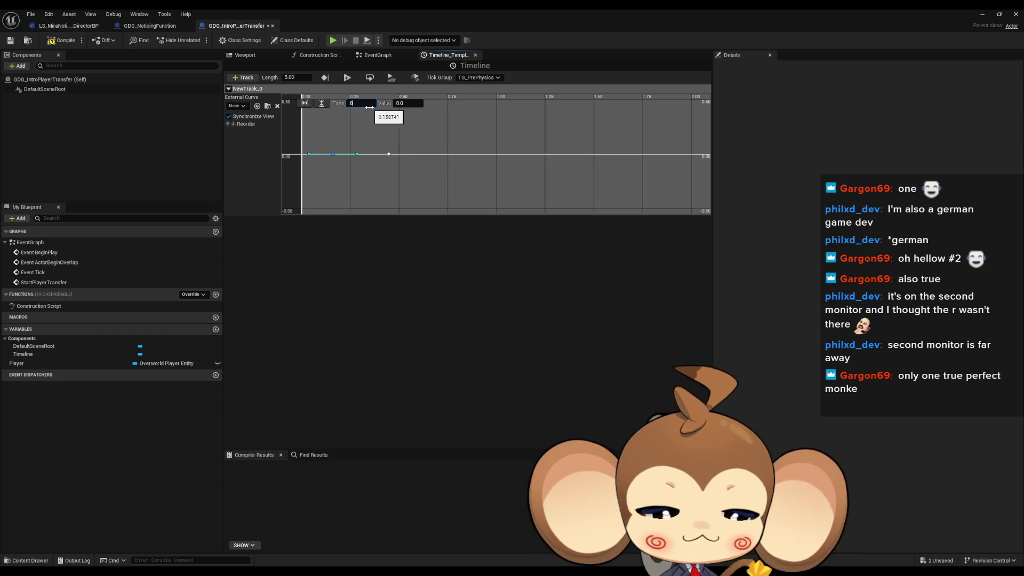
key("Return")
Set the second key to time 4.0 with value 1.0
left_click_drag(378, 124, 425, 178)
left_click(363, 102)
type("0")
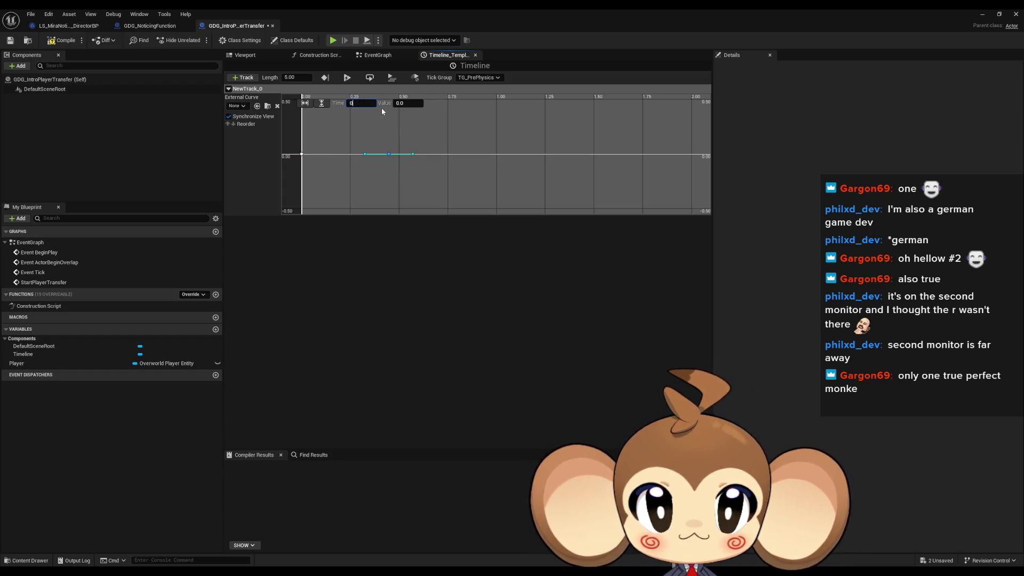
type("1")
key("Tab")
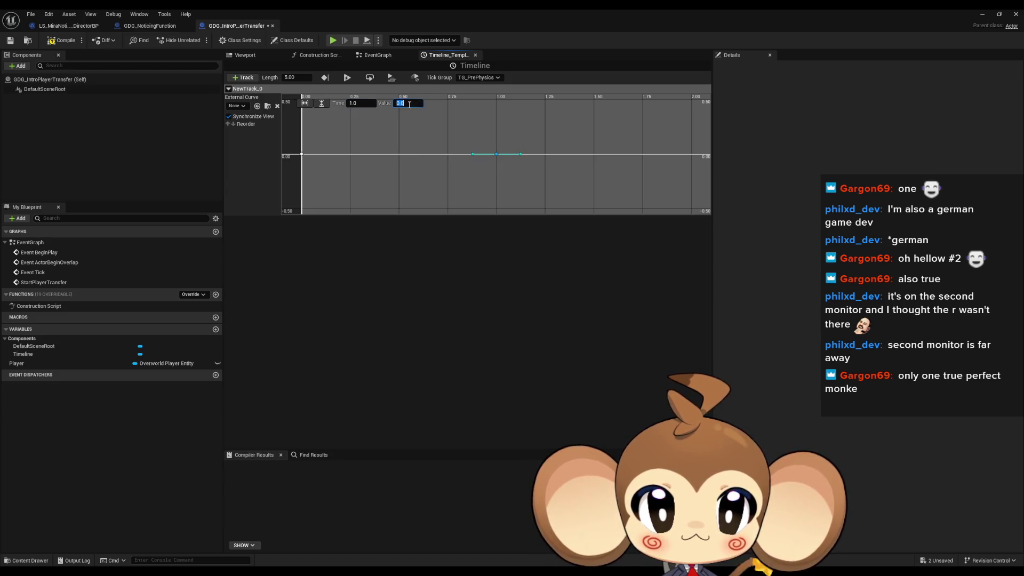
type("4")
key("Return")
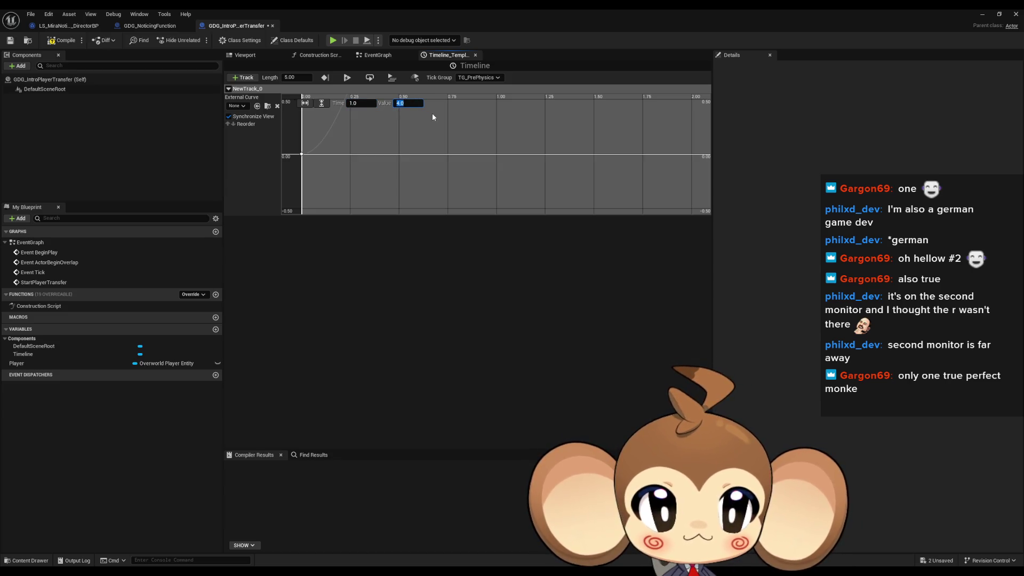
scroll(472, 185, "down", 2)
scroll(472, 186, "down", 2)
left_click_drag(472, 186, 521, 171)
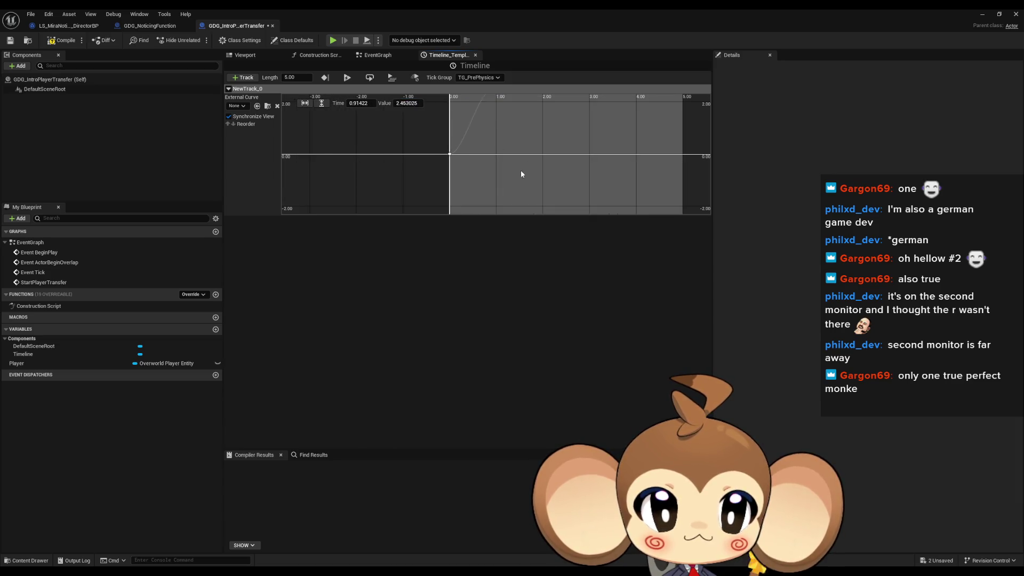
left_click(404, 103)
type("4")
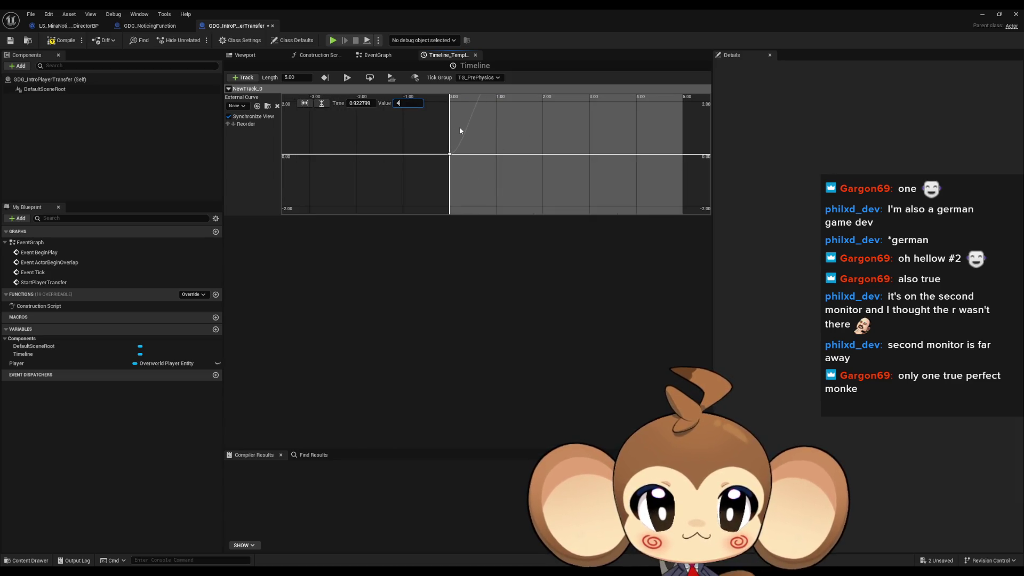
key("Return")
left_click(364, 103)
type("1")
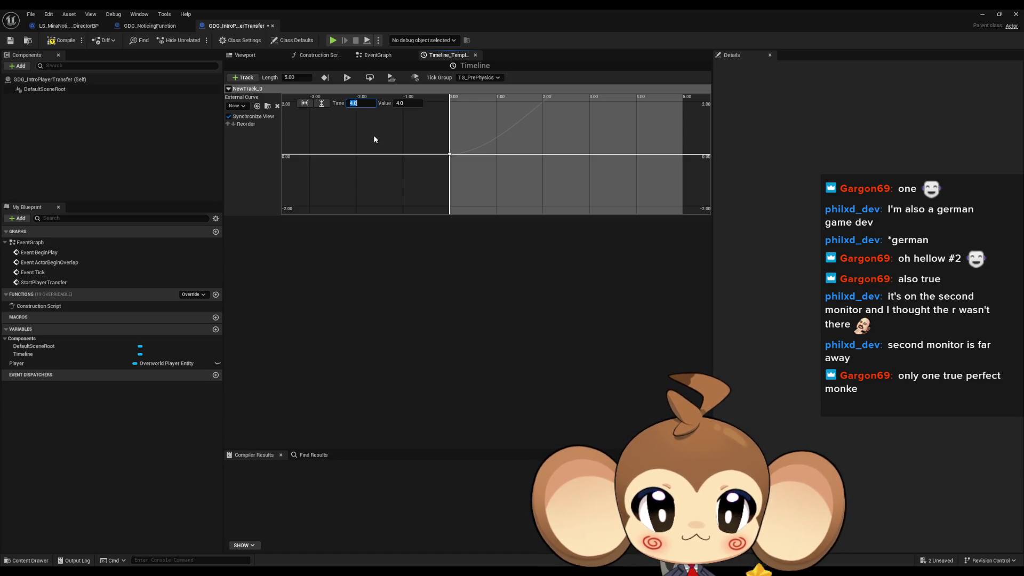
key("Return")
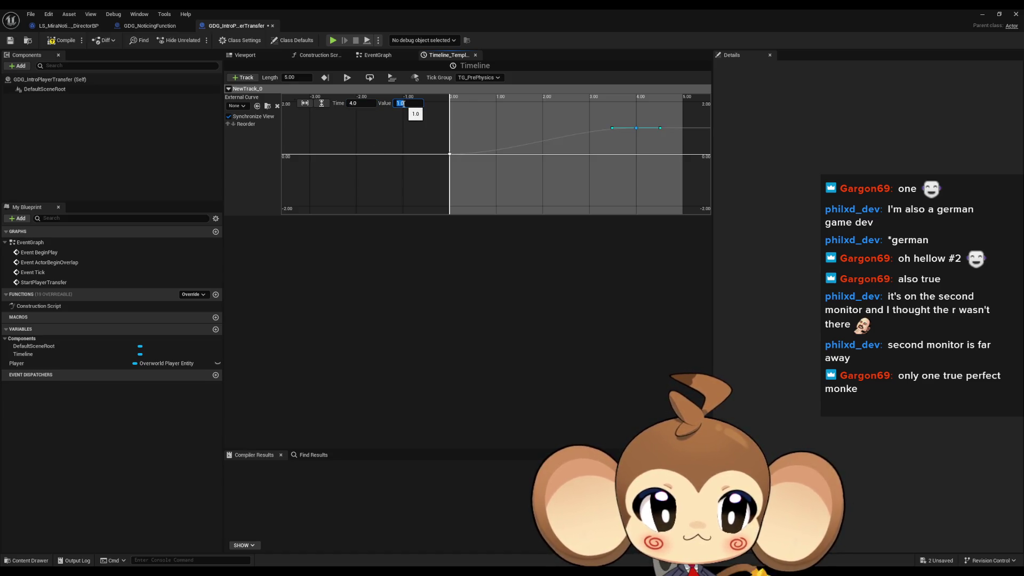
Frame the whole curve and compile the blueprint
left_click(604, 140)
mouse_move(604, 140)
left_mouse_down()
mouse_move(611, 147)
mouse_move(569, 163)
left_mouse_up()
left_click(77, 44)
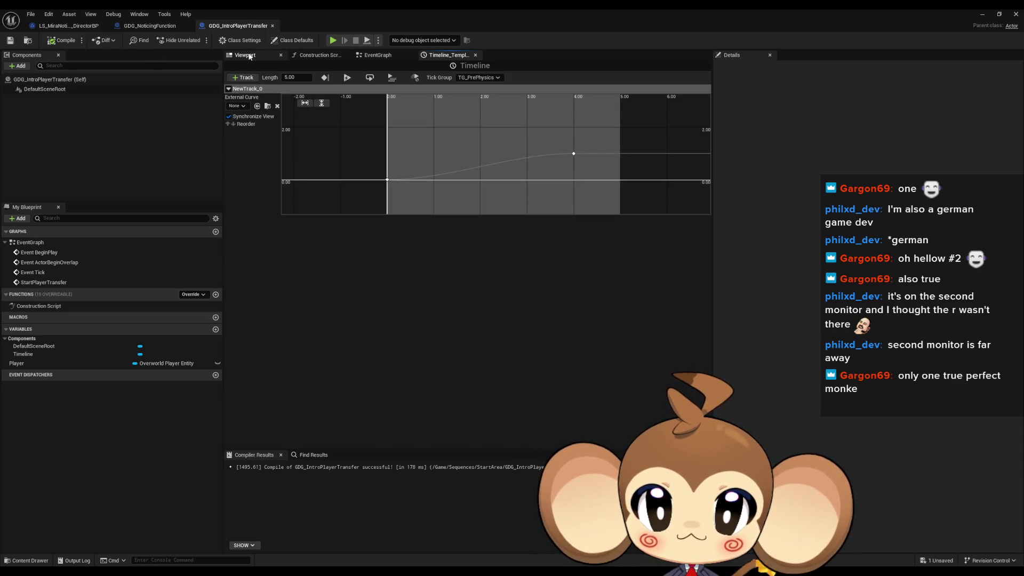
Return to the Event Graph and reposition the transfer chain nodes
left_click(245, 55)
left_click(303, 55)
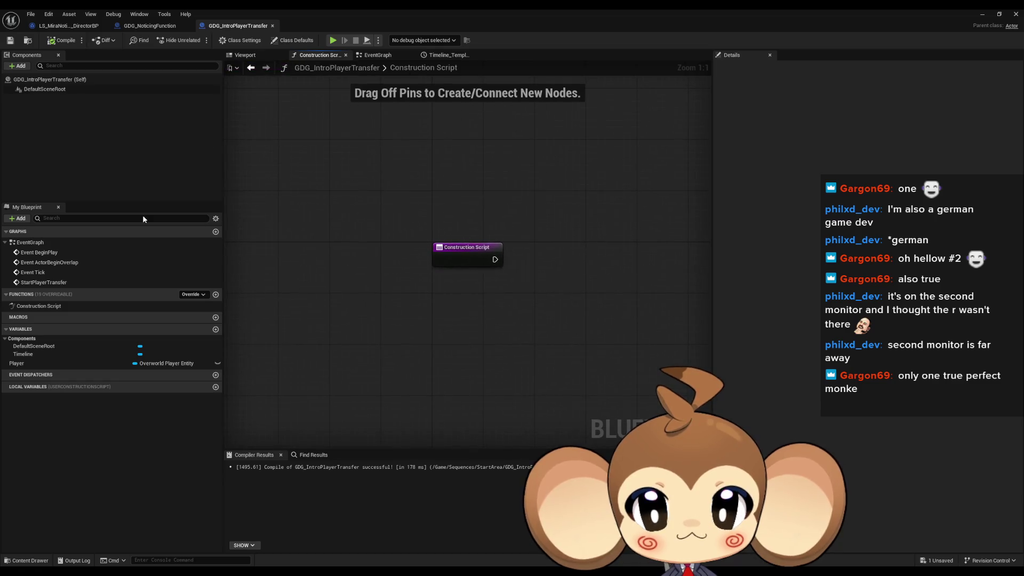
double_click(57, 252)
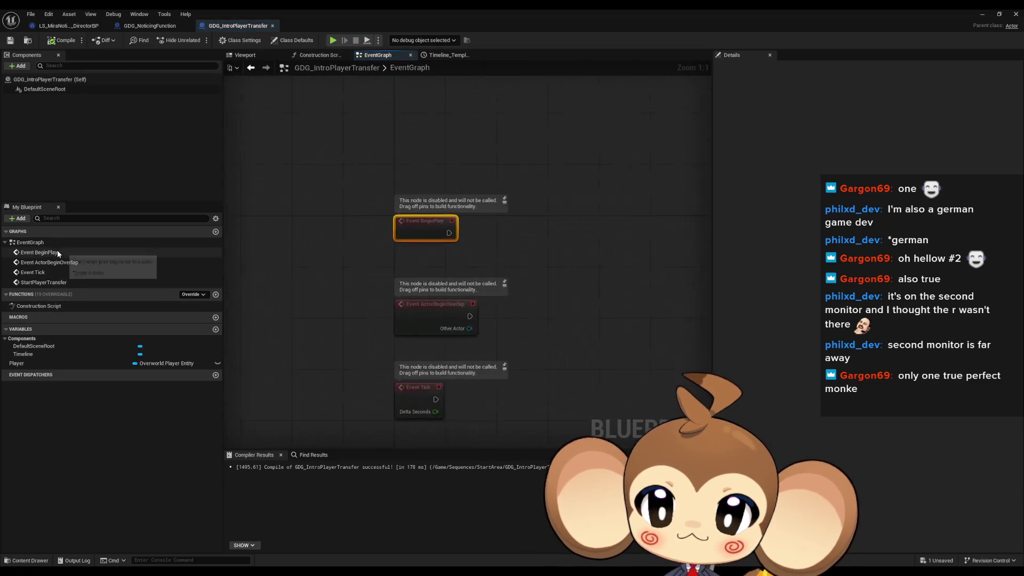
left_click_drag(424, 256, 235, 176)
left_click_drag(336, 155, 608, 413)
left_click_drag(373, 189, 378, 193)
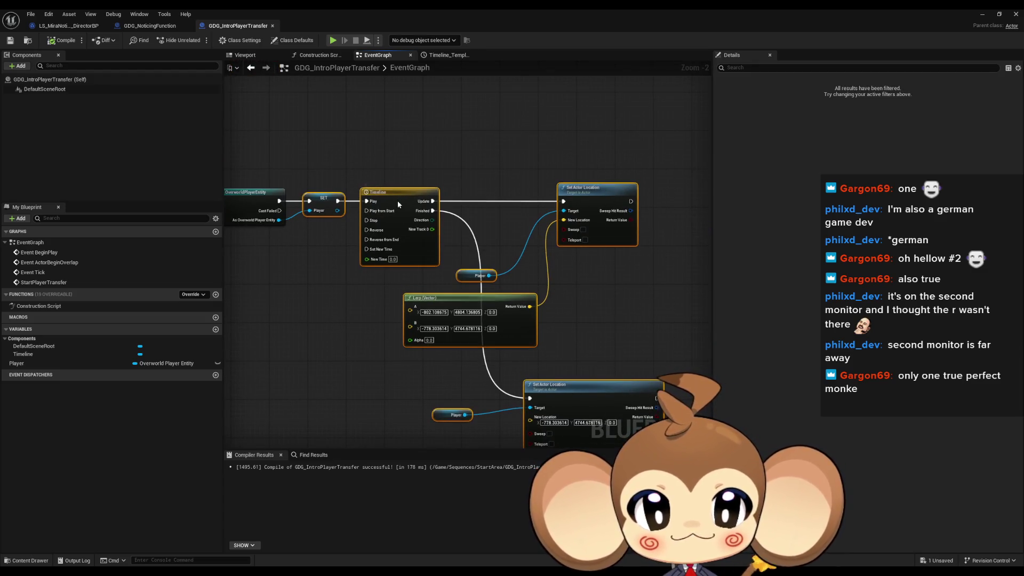
left_click(402, 139)
Move the Lerp, Player and Set Actor Location nodes to the right of the Timeline
scroll(456, 242, "up", 2)
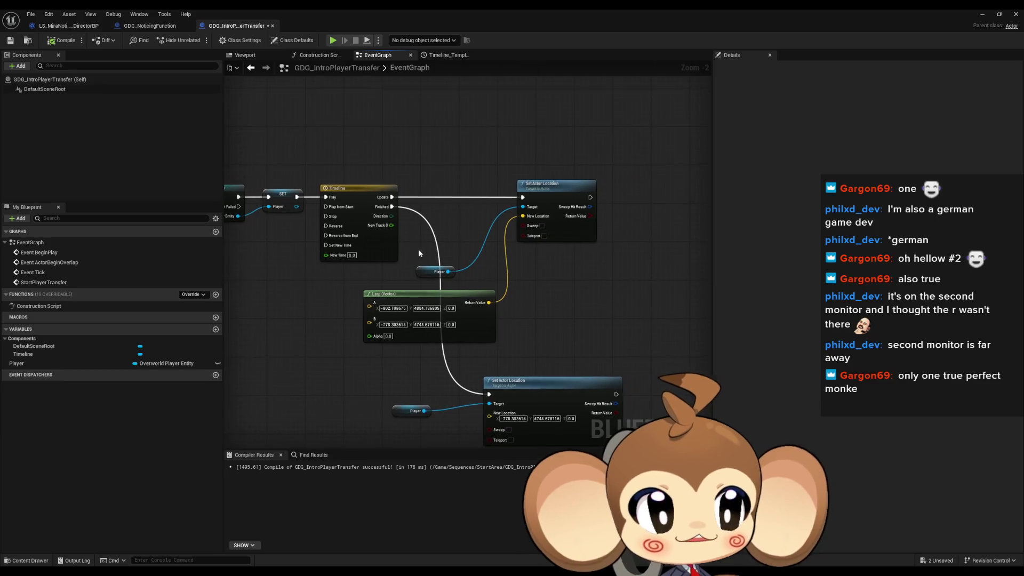
mouse_move(441, 110)
left_mouse_down()
mouse_move(688, 507)
mouse_move(690, 423)
left_mouse_up()
left_click_drag(384, 366, 434, 411, "shift")
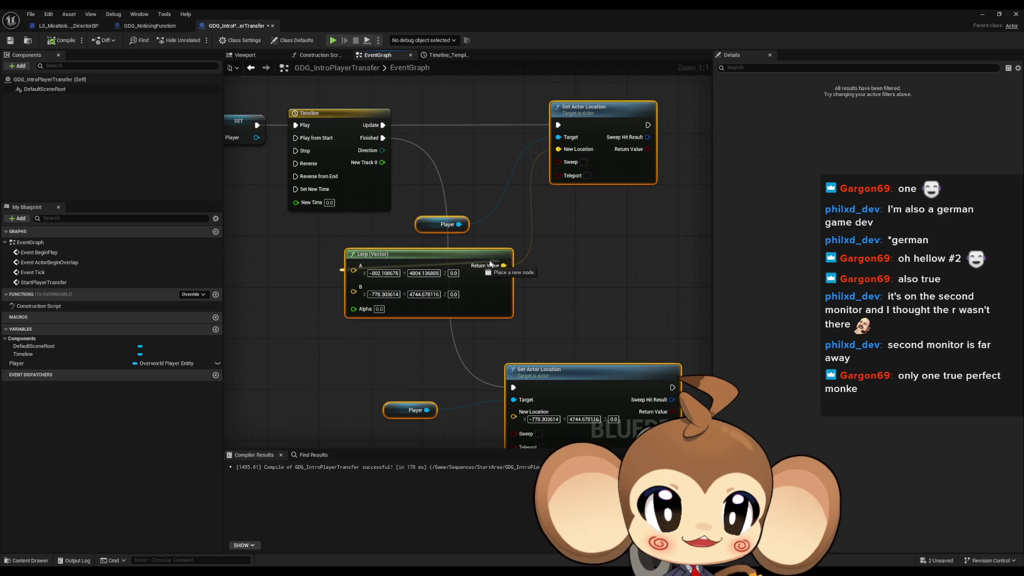
right_click(507, 291)
left_click_drag(502, 290, 572, 291)
left_click(428, 242)
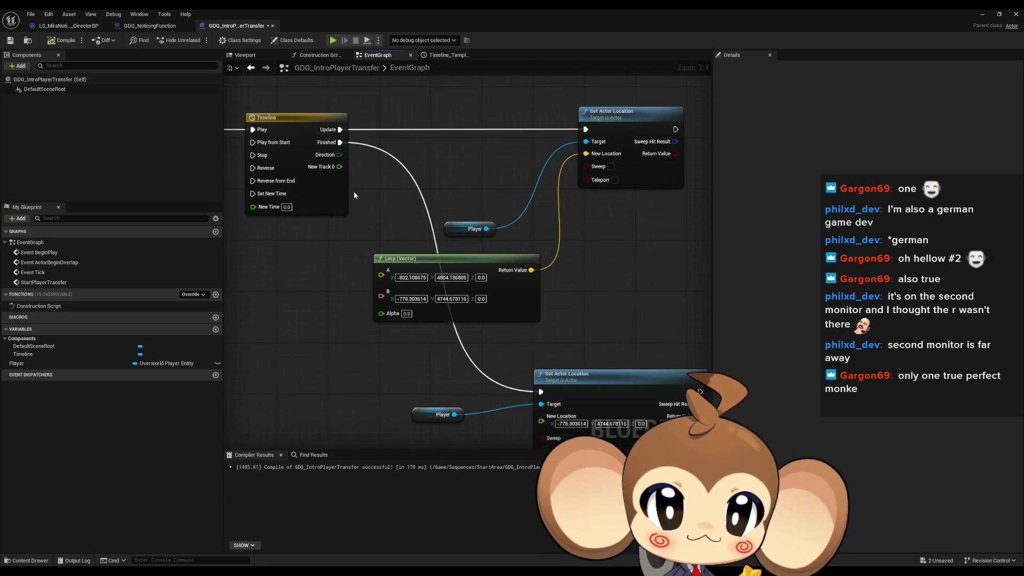
Connect Timeline New Track 0 to the Lerp's Alpha and tidy the Player and Lerp nodes
mouse_move(338, 168)
left_mouse_down()
mouse_move(387, 326)
mouse_move(381, 313)
left_mouse_up()
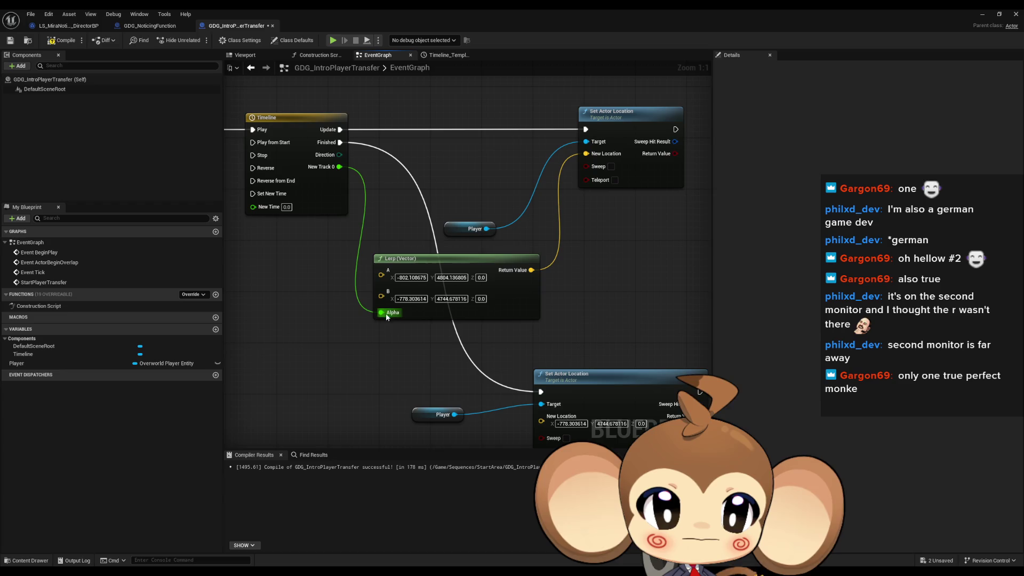
mouse_move(467, 360)
left_mouse_down()
mouse_move(425, 288)
mouse_move(428, 354)
left_mouse_up()
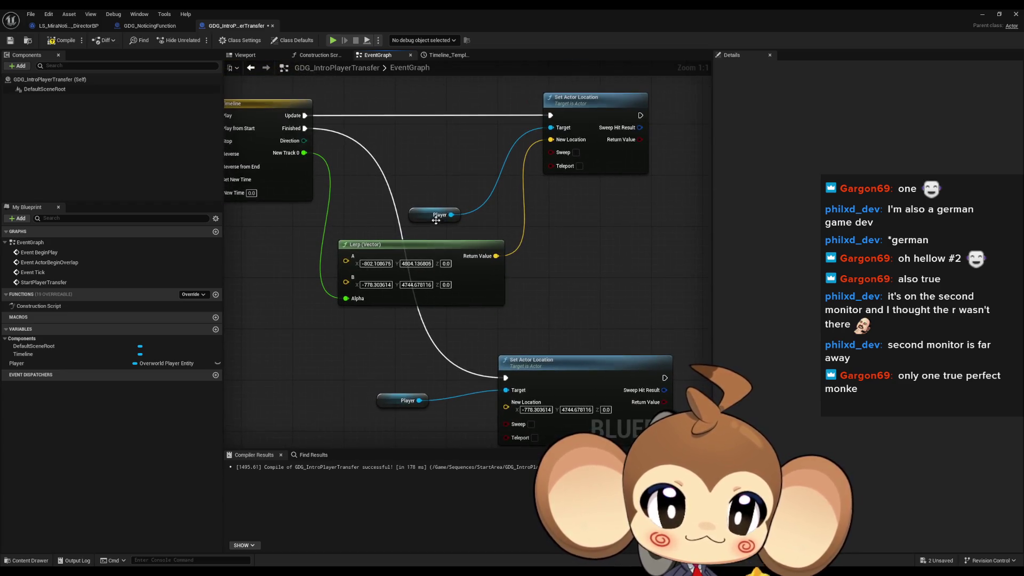
left_click_drag(427, 211, 491, 127)
left_click_drag(433, 241, 452, 171)
left_click(563, 250)
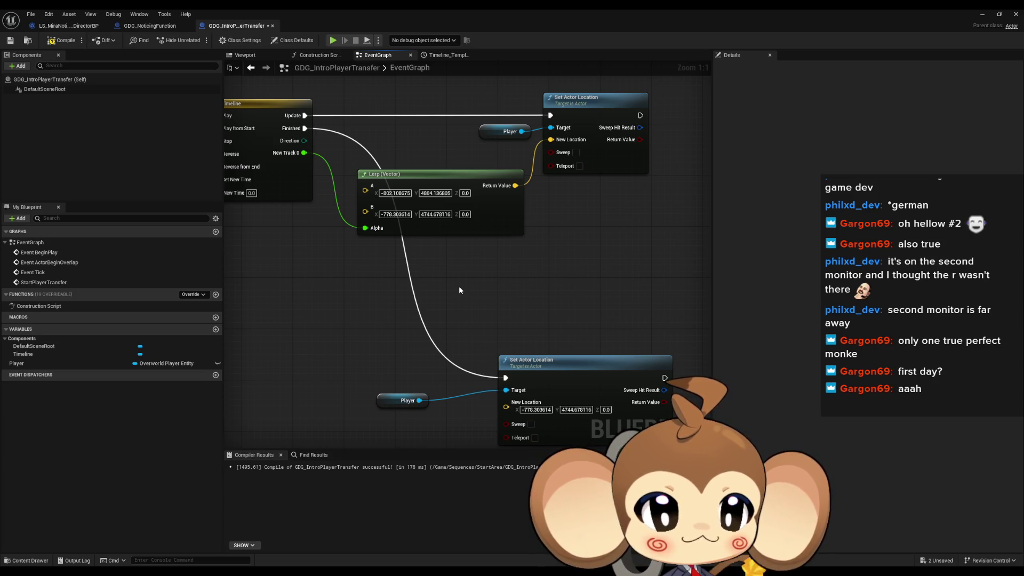
Add a Destroy Actor node (Target self) after the lower Set Actor Location node
scroll(459, 289, "down", 4)
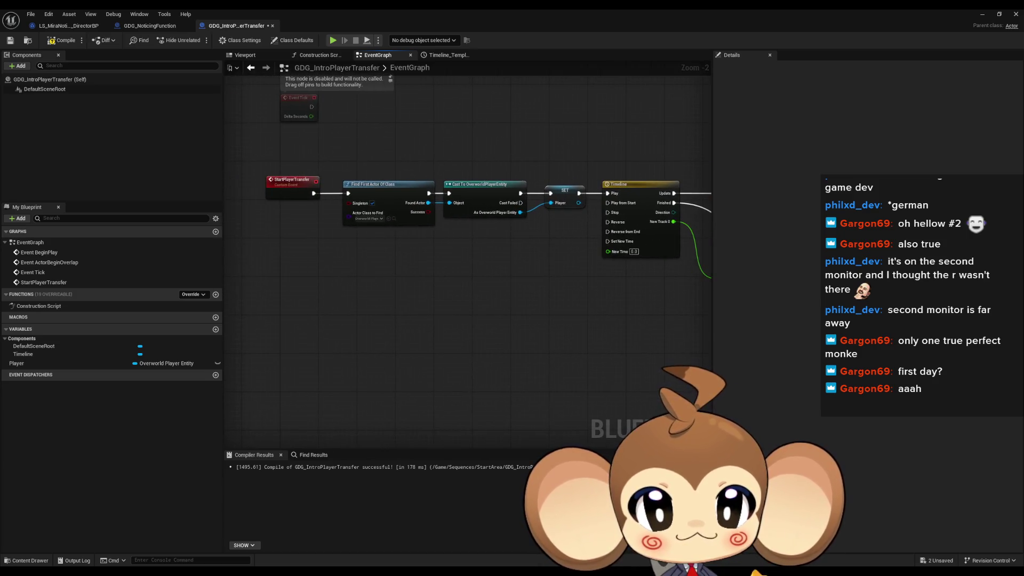
left_click_drag(458, 290, 310, 283)
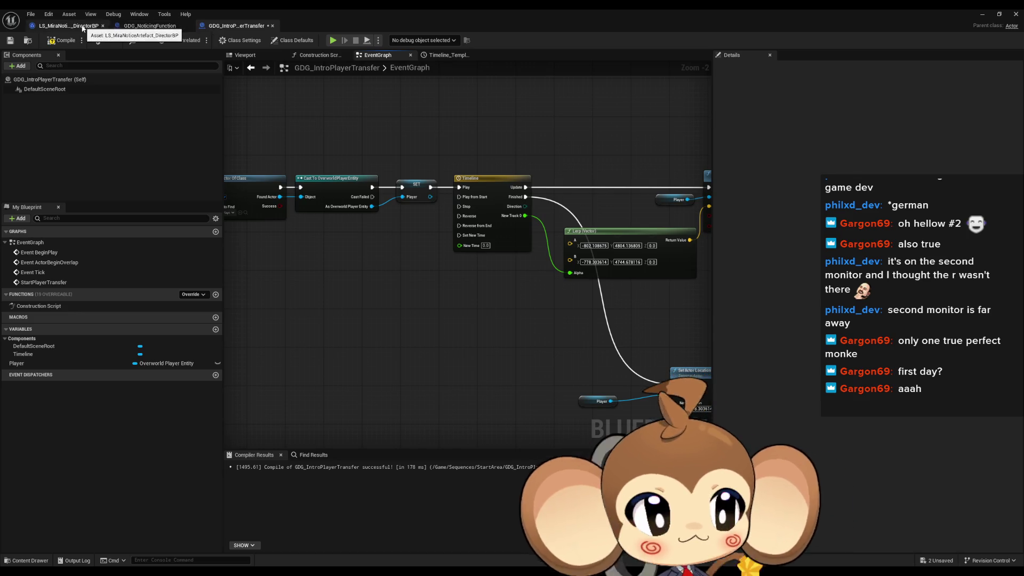
left_click_drag(710, 307, 449, 184)
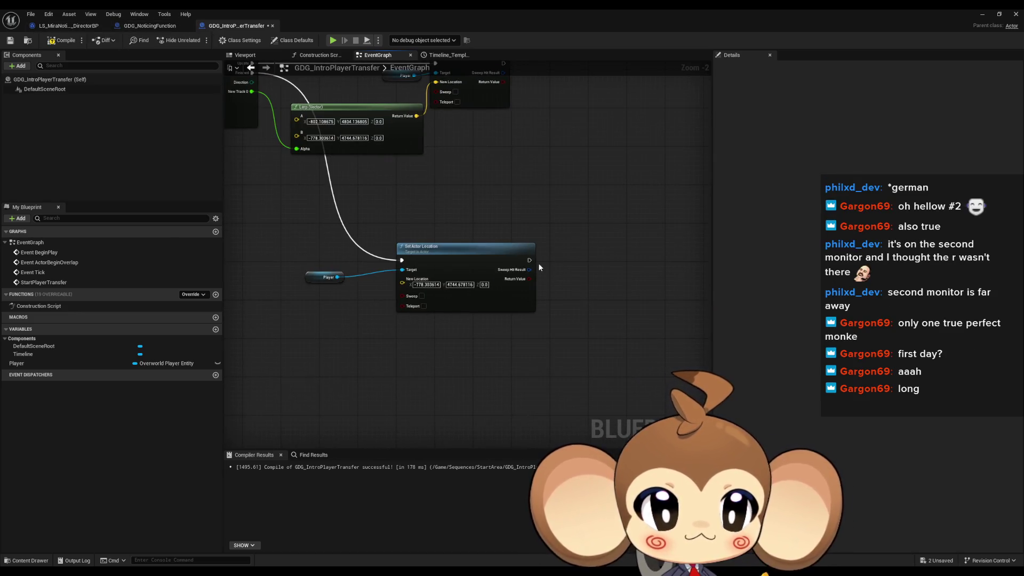
left_click_drag(529, 260, 560, 263)
key("Escape")
left_click(582, 273)
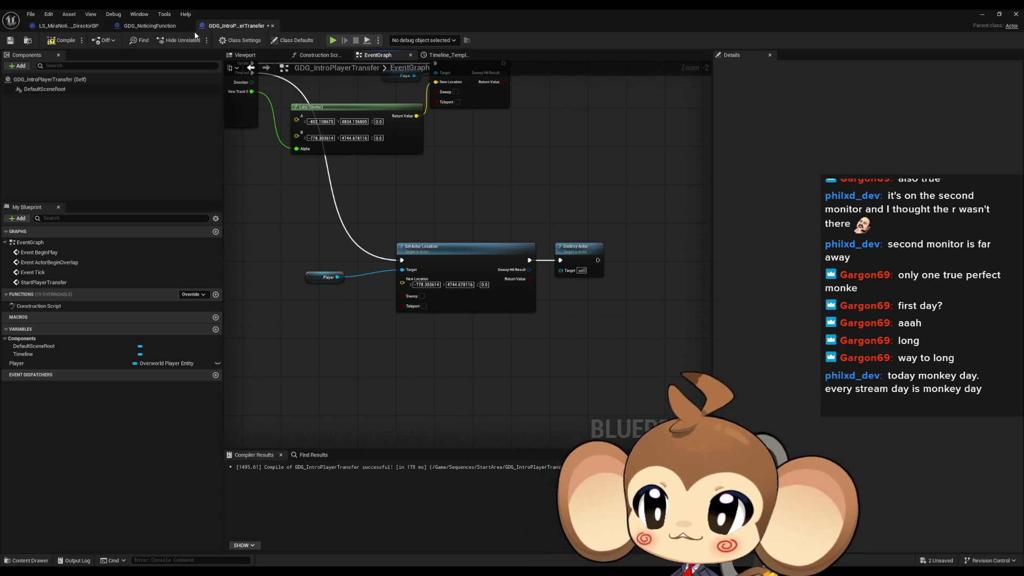
left_click(160, 26)
Add a SpawnActor from Class node after the light spawn in Sequencer Events
left_click(69, 26)
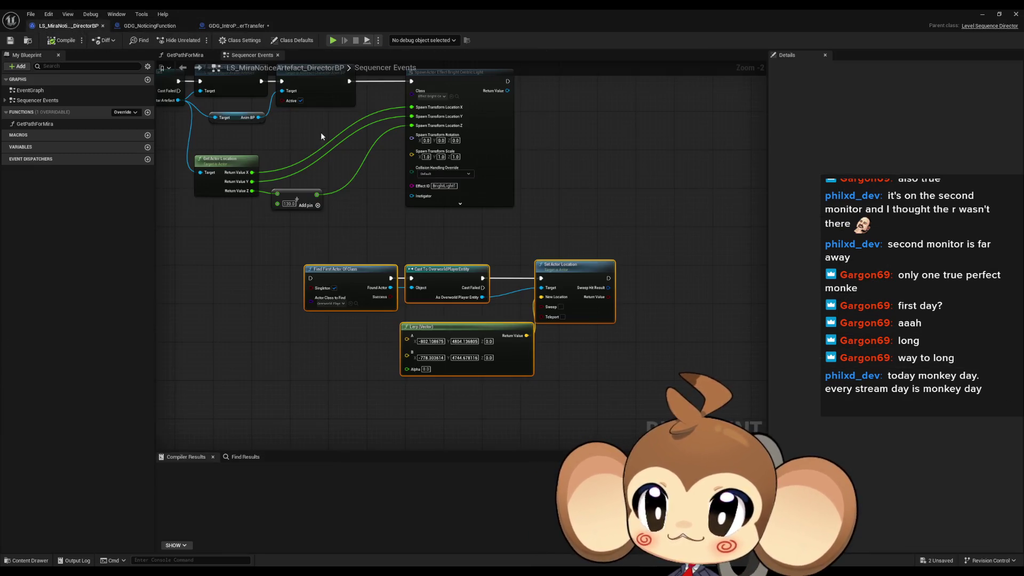
scroll(568, 209, "down", 2)
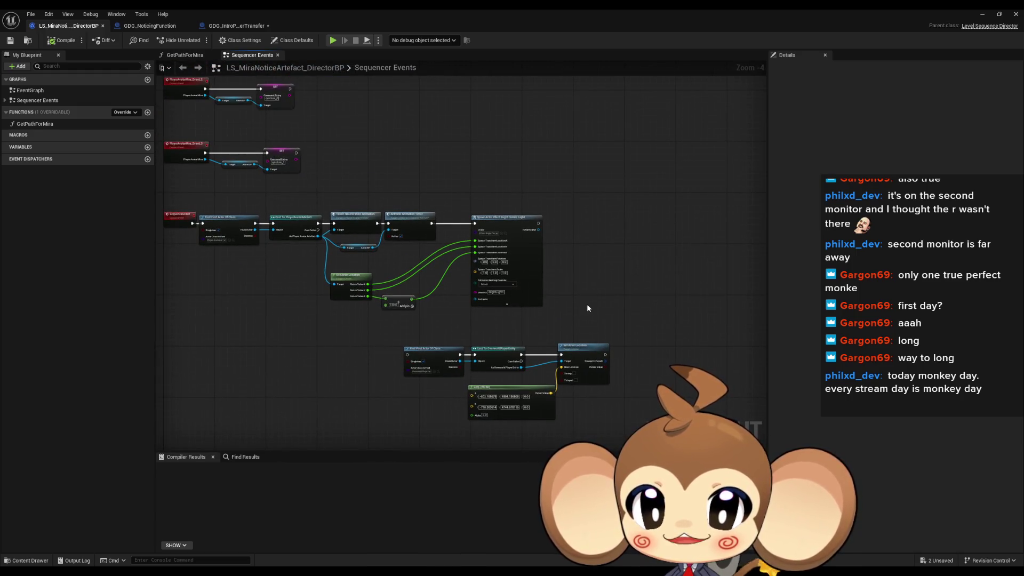
scroll(587, 301, "up", 3)
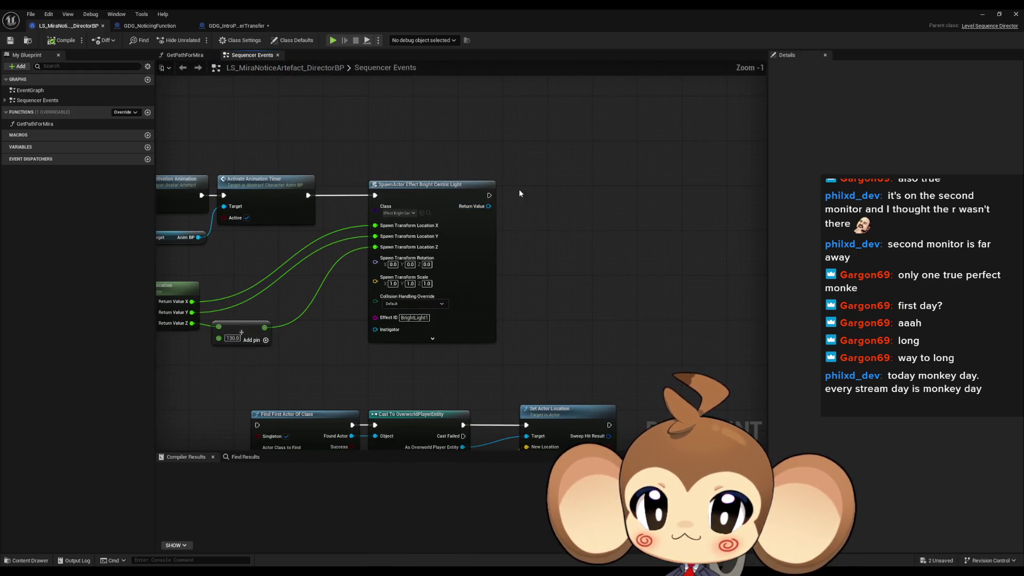
left_click_drag(489, 195, 529, 201)
type("spawn ac")
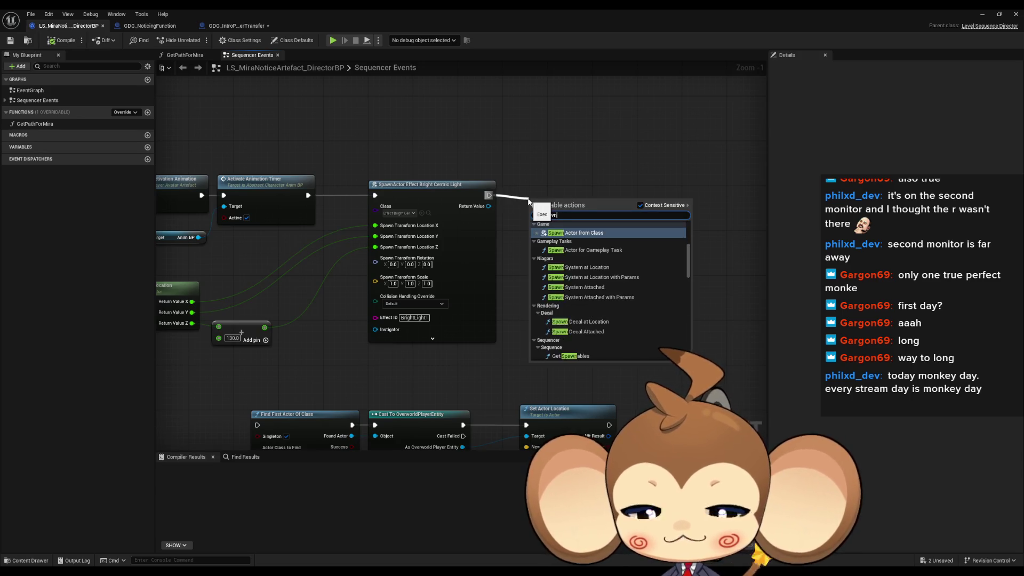
key("Return")
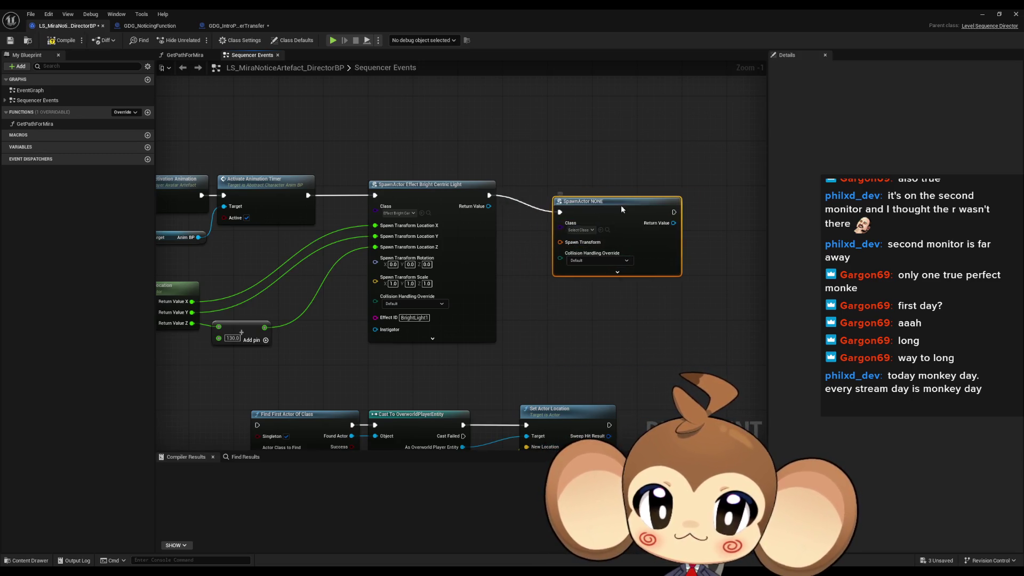
Set the spawn class to GDG_IntroPlayerTransfer and split its Spawn Transform
scroll(621, 205, "down", 4)
scroll(560, 213, "up", 6)
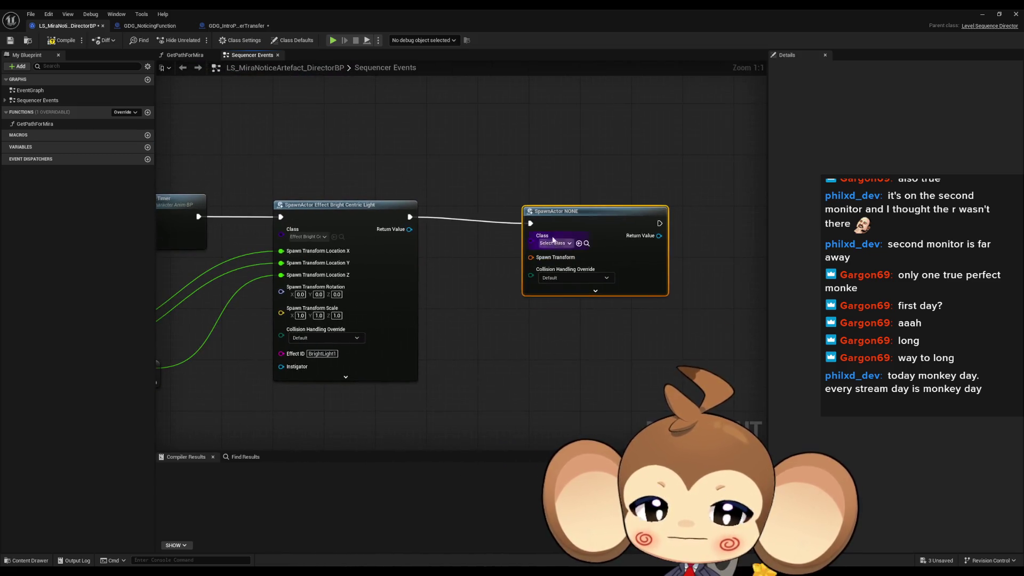
left_click(555, 244)
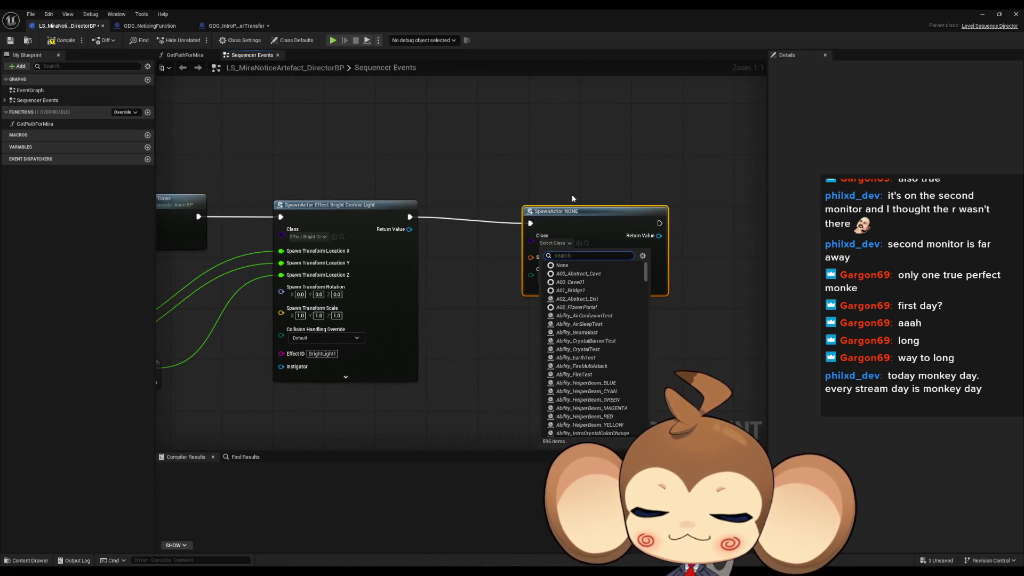
type("gdg")
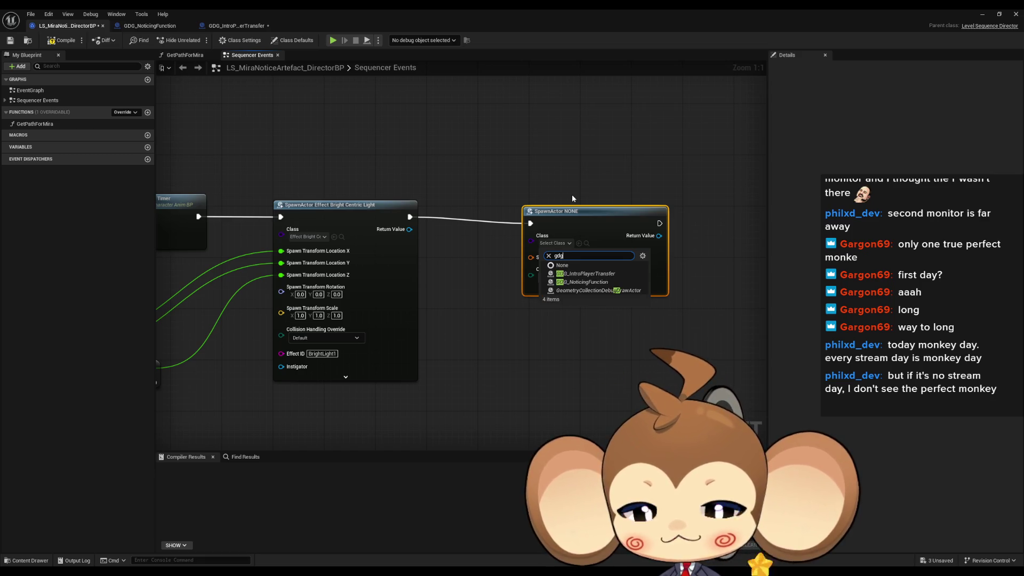
left_click(597, 273)
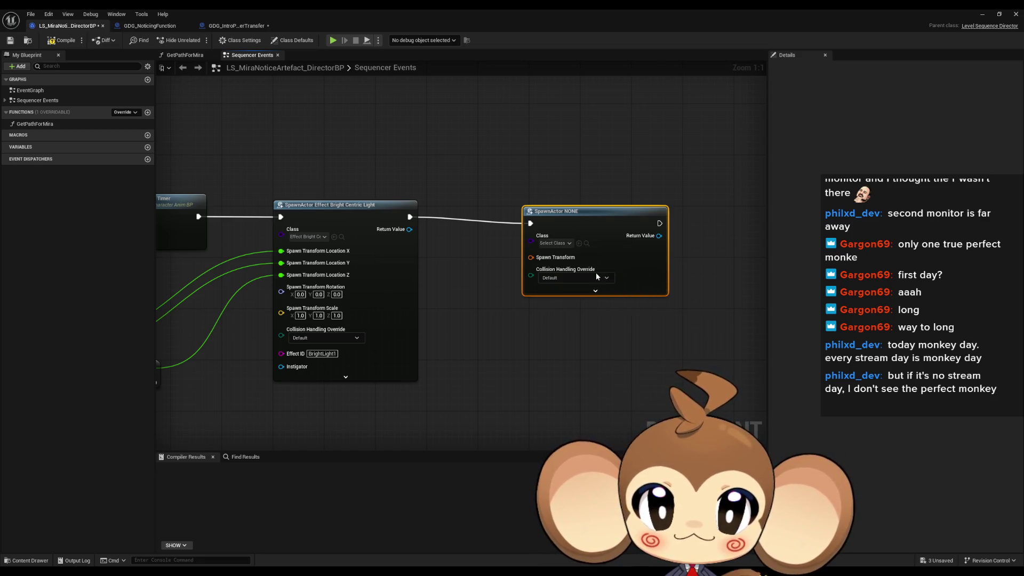
mouse_move(603, 222)
left_mouse_down()
mouse_move(582, 207)
mouse_move(571, 215)
left_mouse_up()
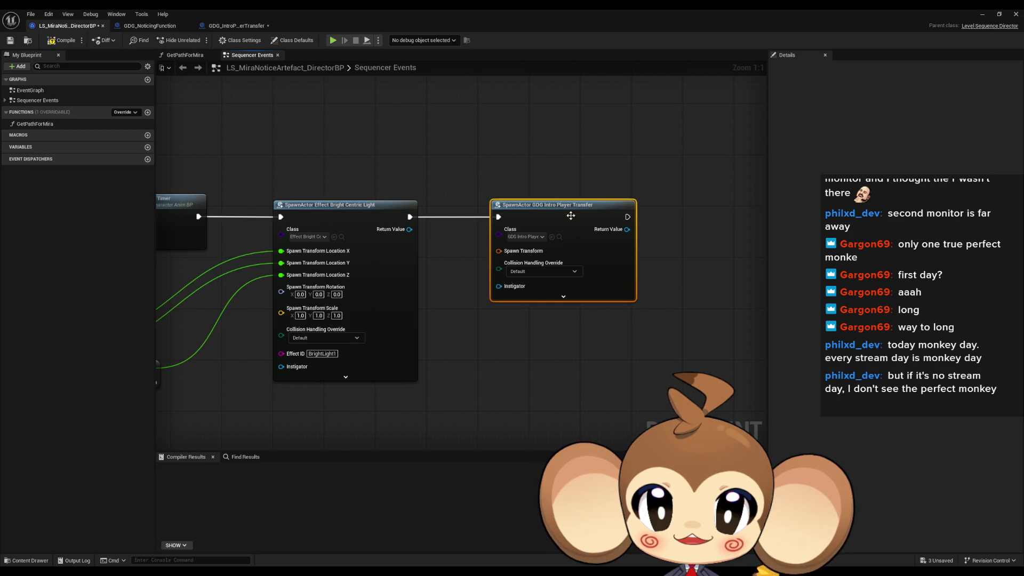
right_click(500, 250)
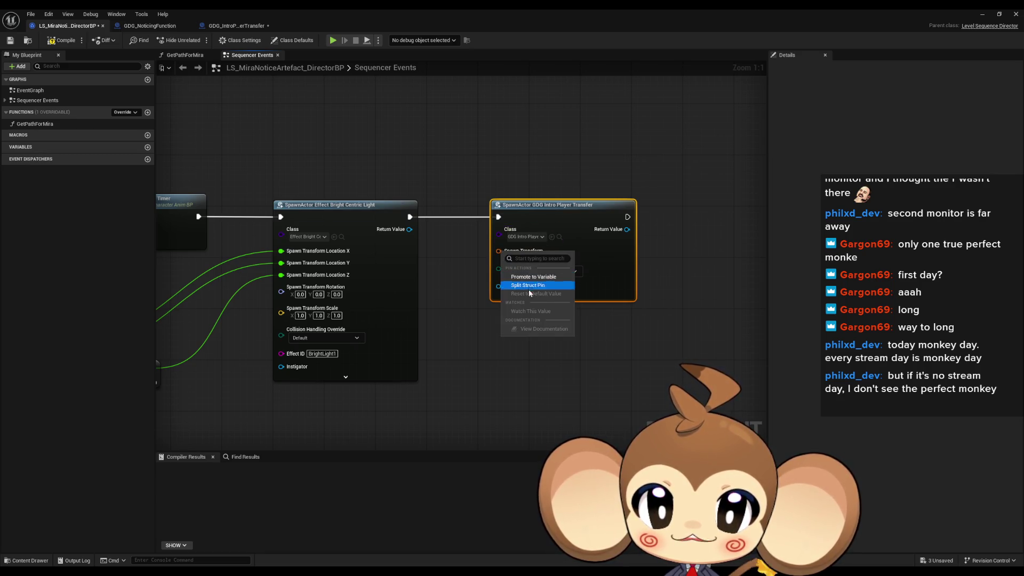
left_click(531, 291)
Call Start Player Transfer on the spawned actor, placed beside the spawn node
left_click_drag(628, 230, 661, 230)
type("start player")
key("Return")
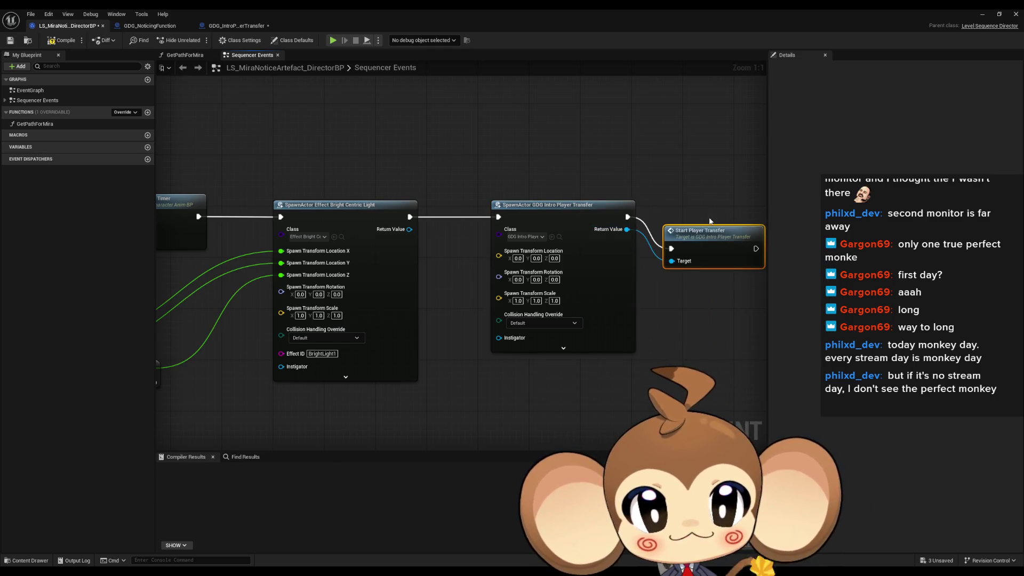
left_click_drag(713, 251, 702, 228)
left_click(688, 263)
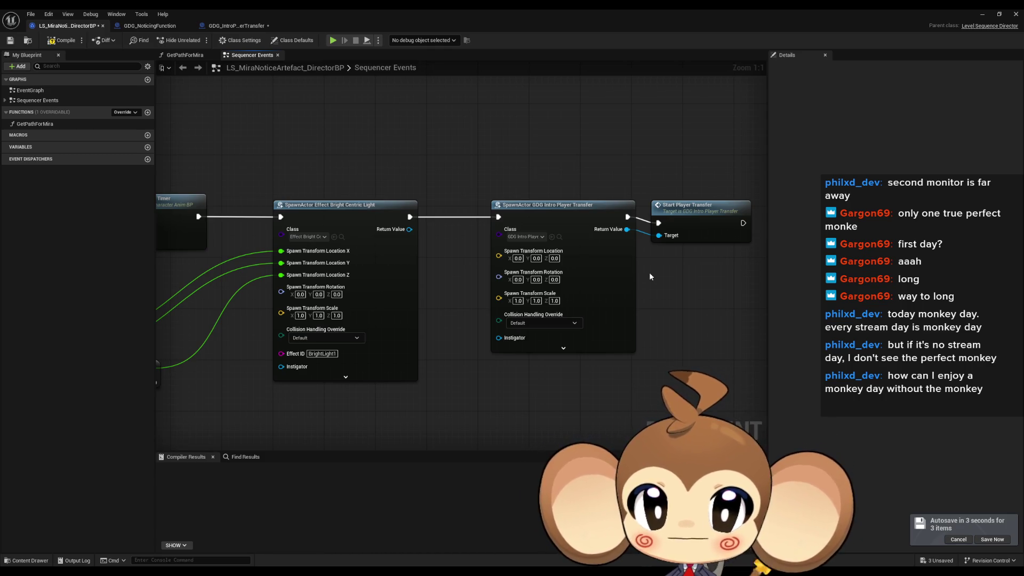
left_click_drag(695, 228, 633, 227)
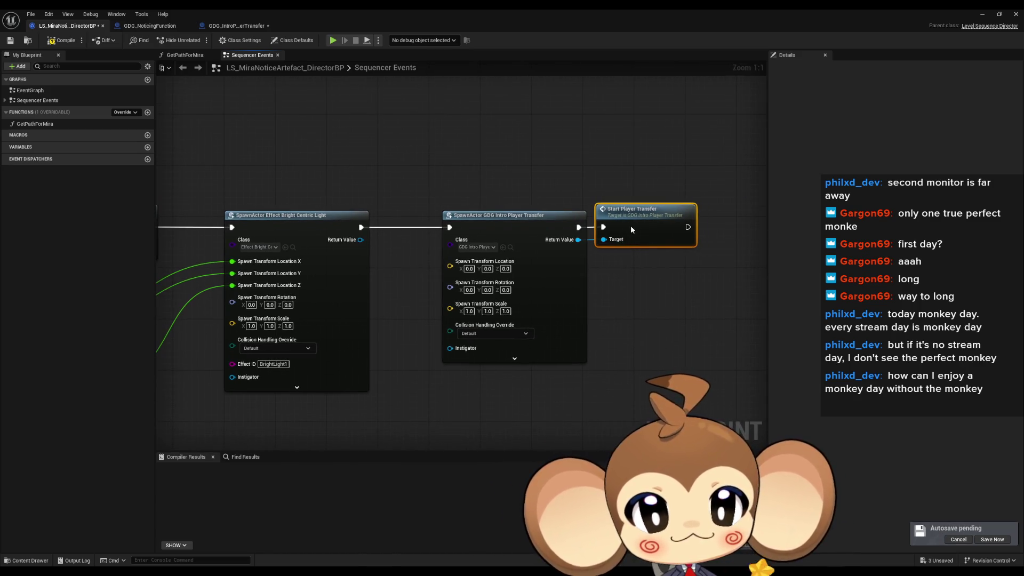
Delete the old lower group of four nodes and recentre the spawn nodes
scroll(630, 225, "down", 5)
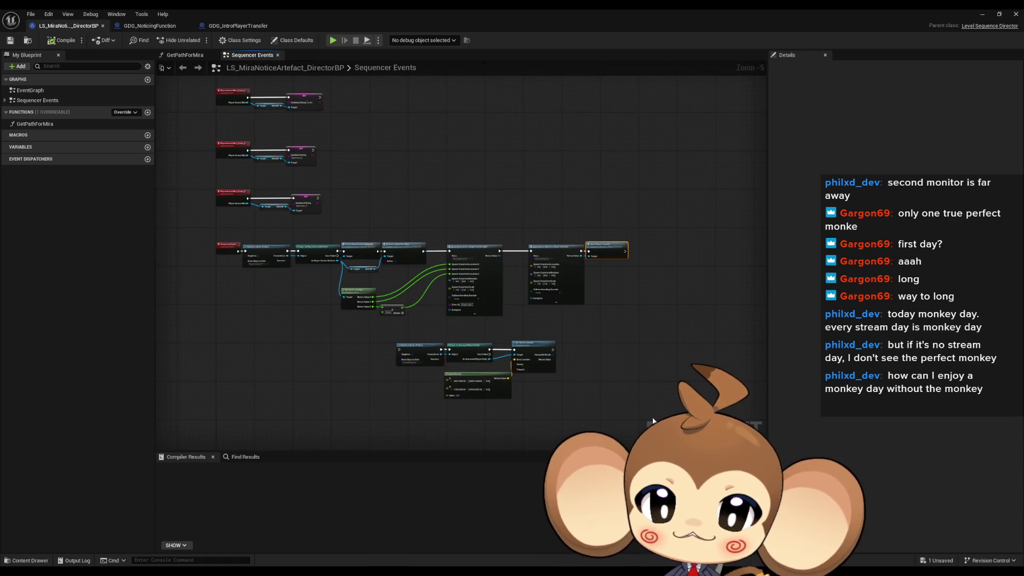
left_click_drag(372, 337, 556, 373)
key("Delete")
left_click_drag(520, 234, 666, 327)
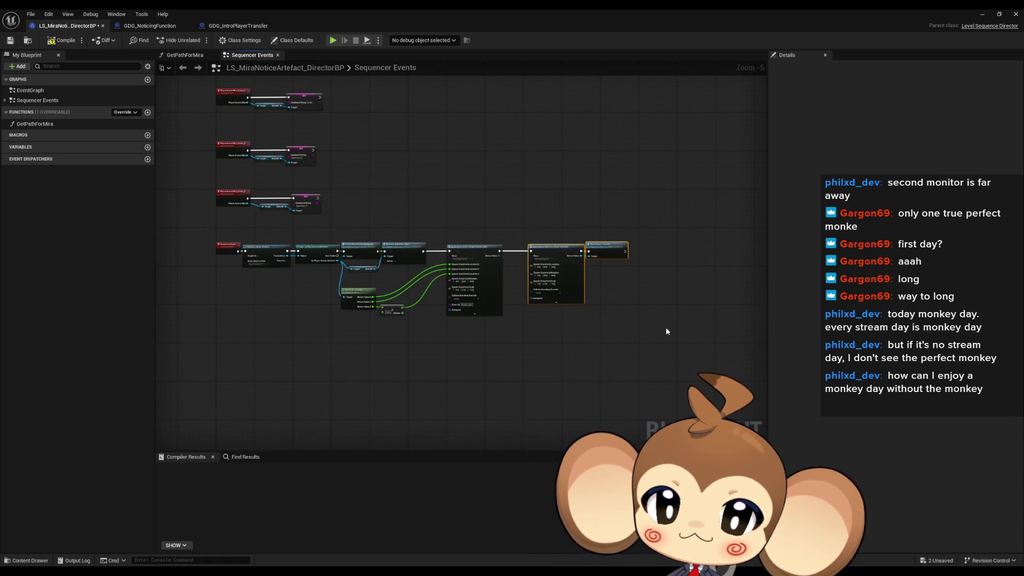
scroll(592, 261, "up", 5)
left_click(638, 373)
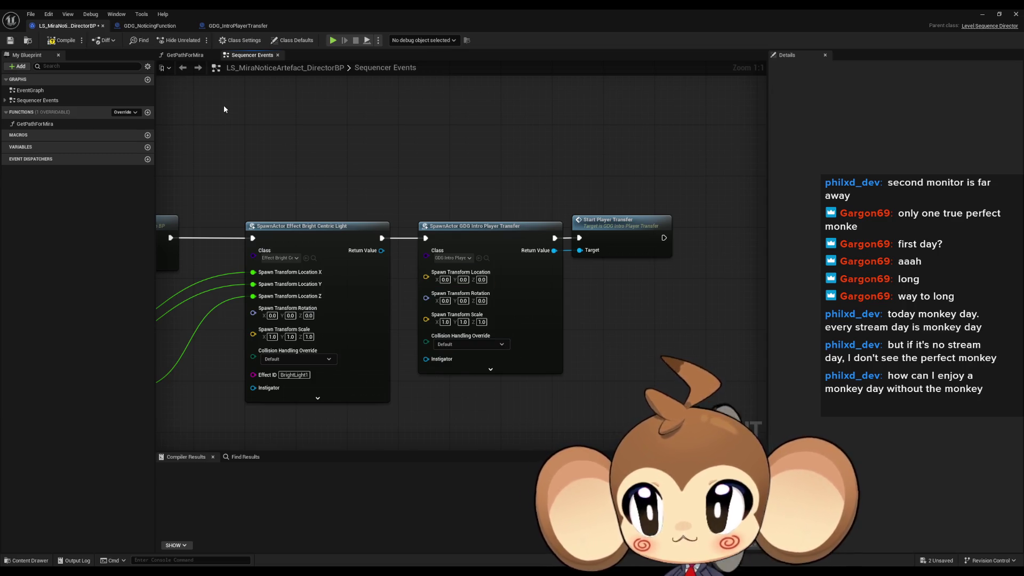
left_click_drag(421, 203, 385, 179)
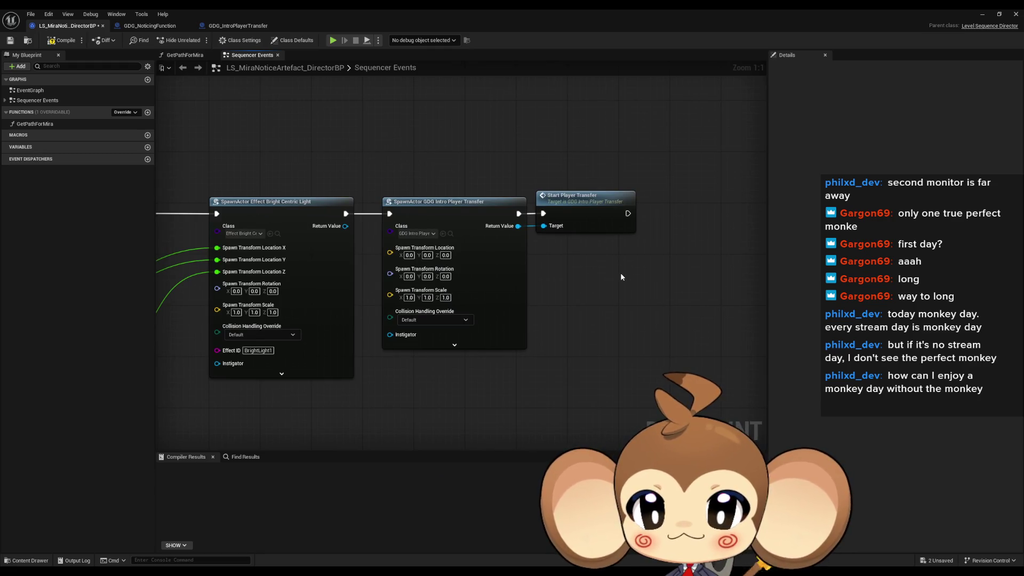
left_click_drag(620, 272, 591, 288)
Review GDG_IntroPlayerTransfer's Lerp and Set Actor Location nodes, then minimize the Blueprint editor
double_click(546, 216)
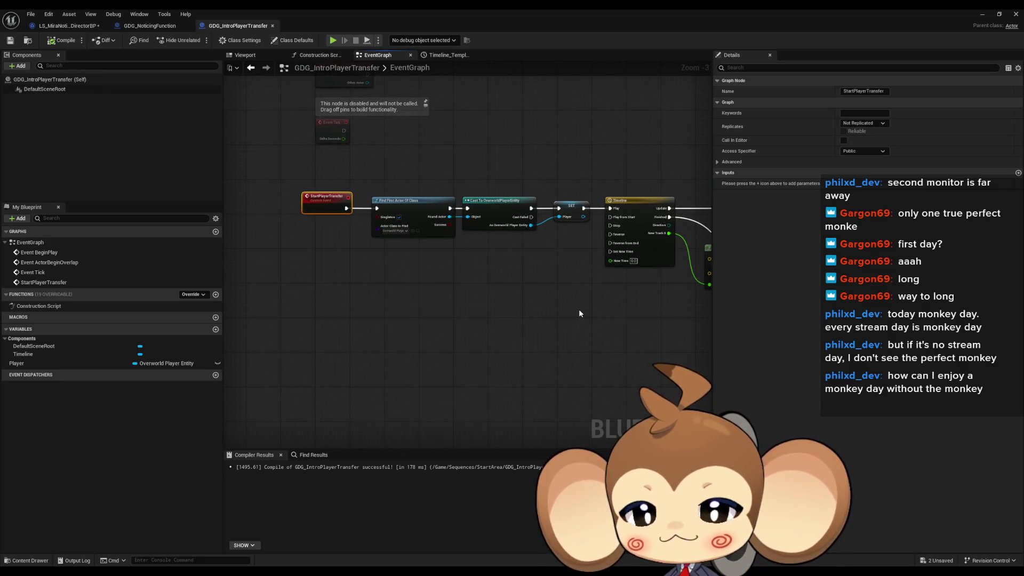
left_click(54, 27)
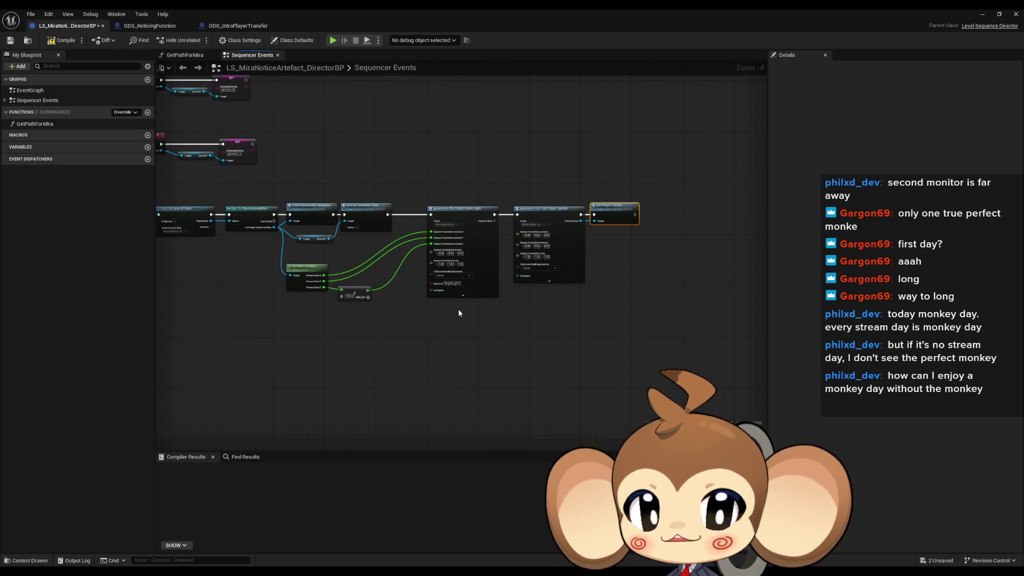
left_click(237, 26)
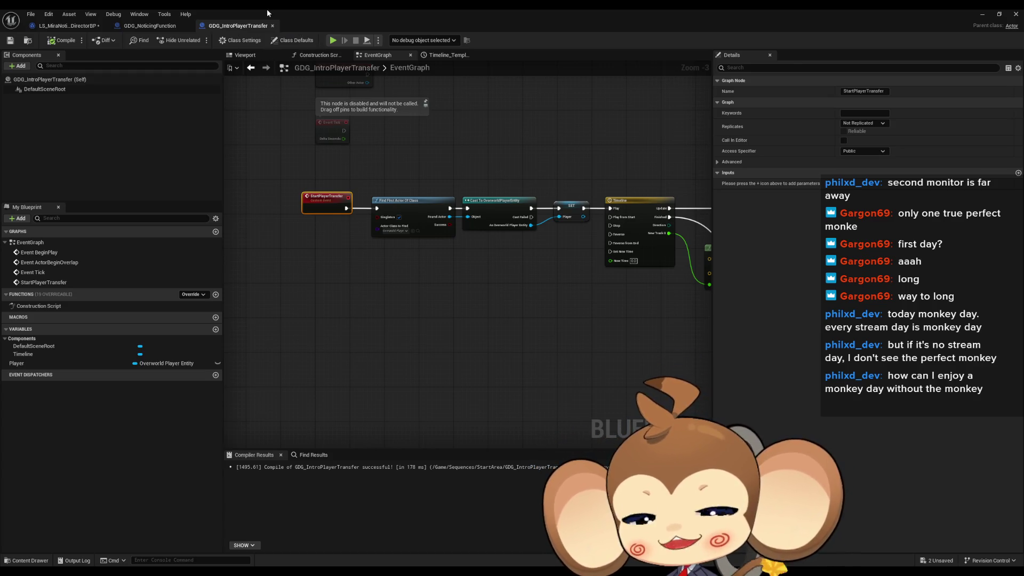
left_click(489, 328)
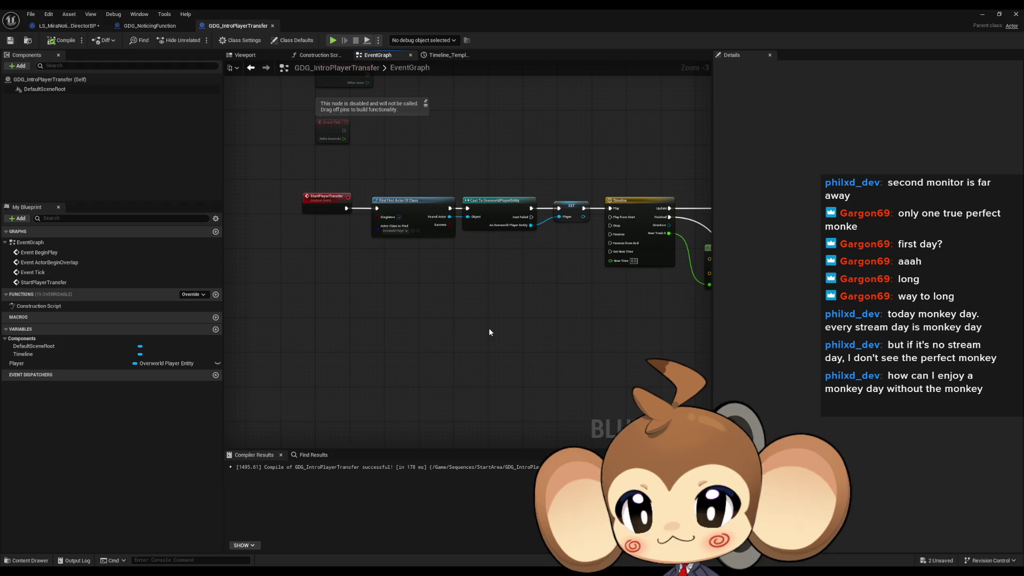
left_click_drag(462, 321, 271, 289)
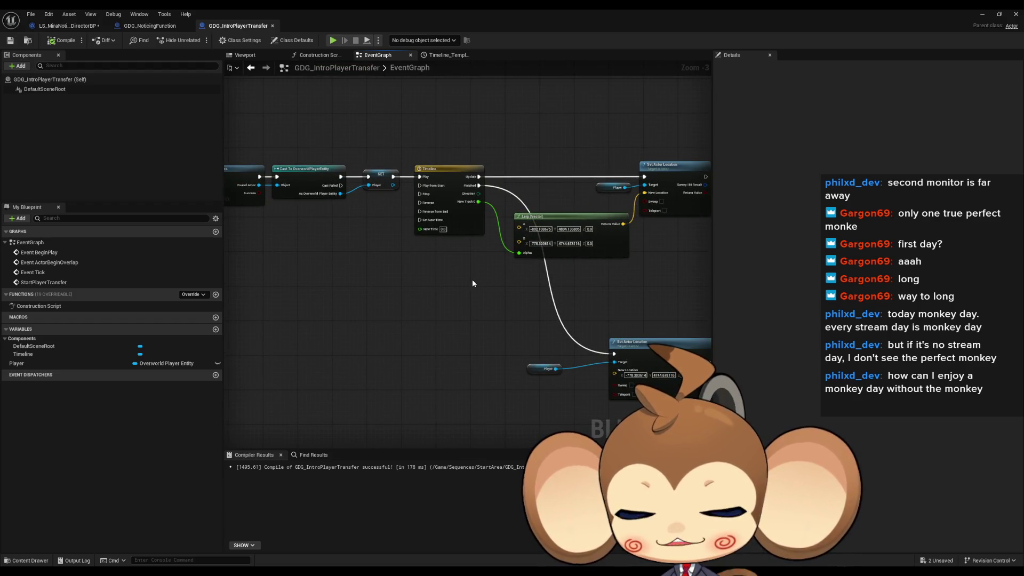
left_click(997, 15)
left_click(721, 105)
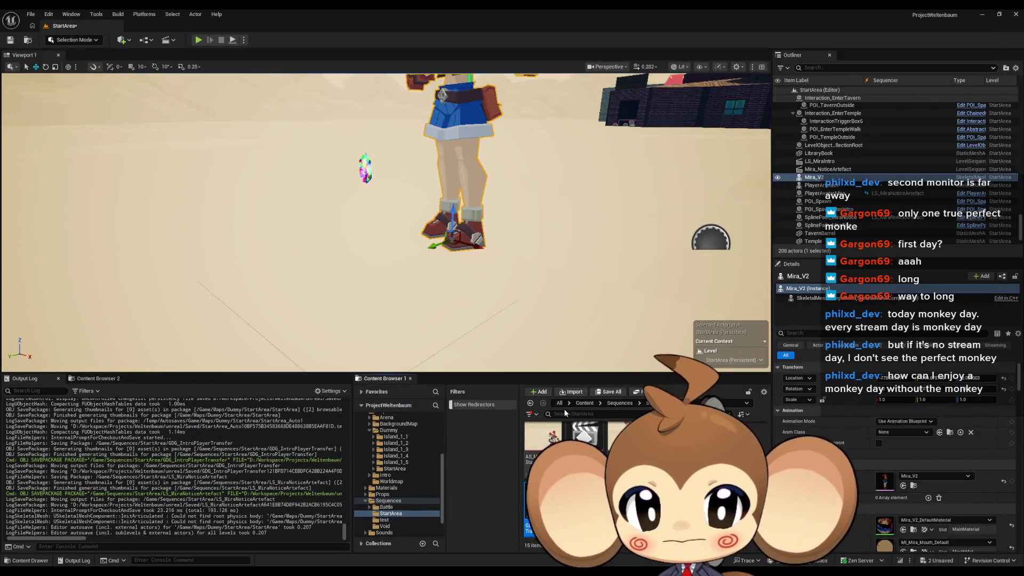
Save the changed LS_MiraNoticeArtefact sequence and StartArea level
left_click(581, 403)
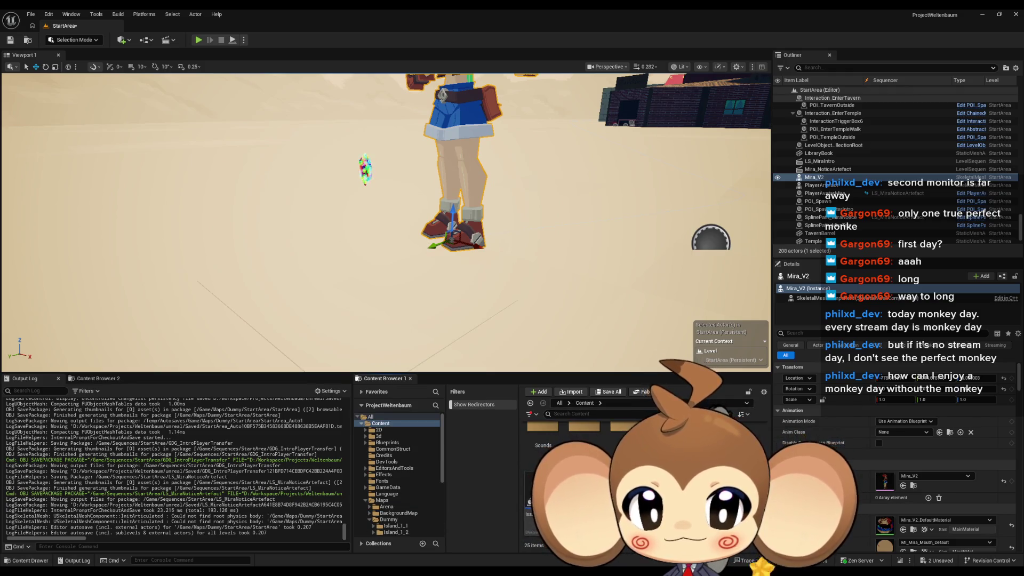
key("ctrl+shift+s")
left_click(535, 383)
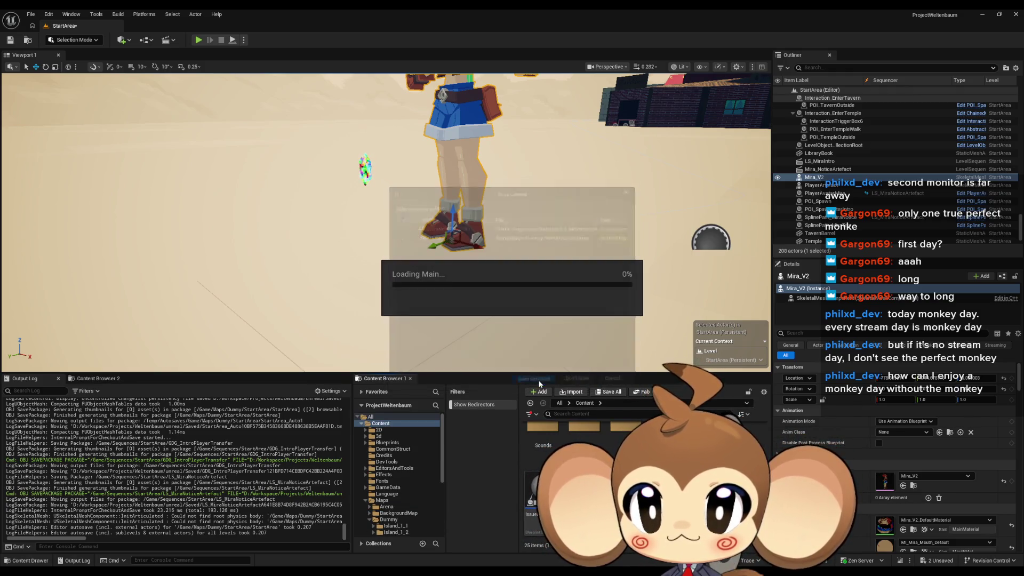
Play-test full screen, walking the character and crouching, then stop the session
key("alt+p")
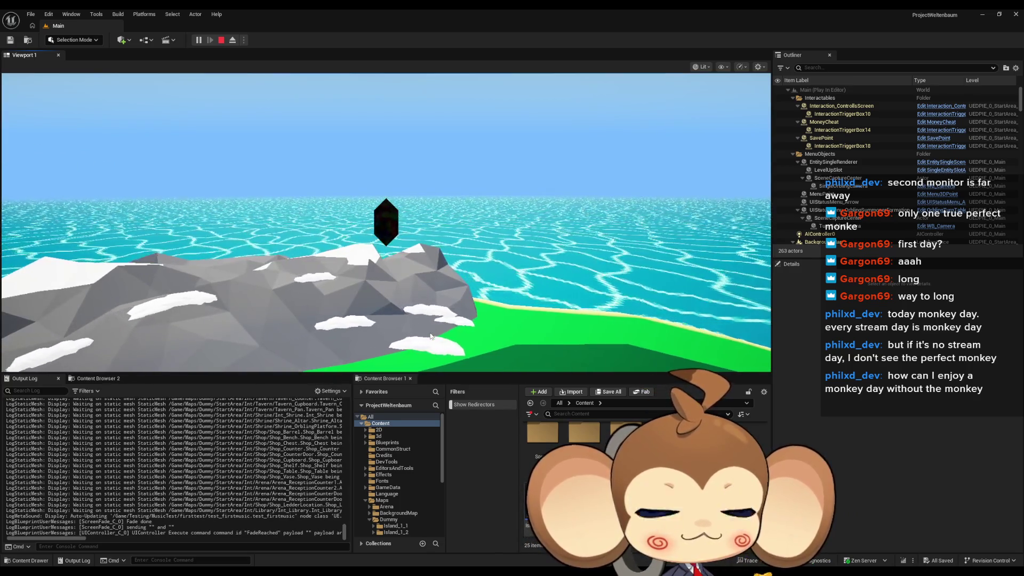
key("F11")
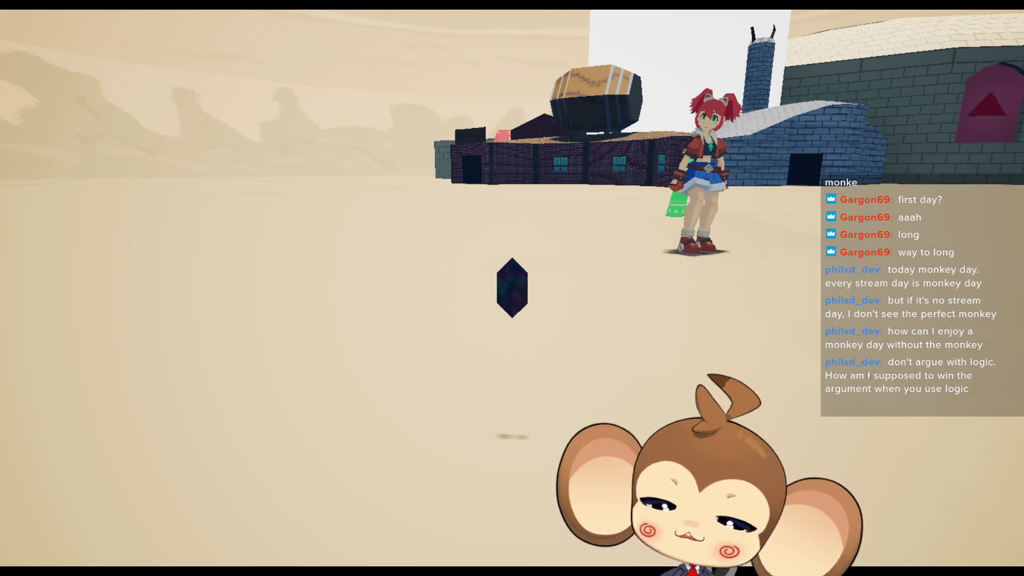
key("s")
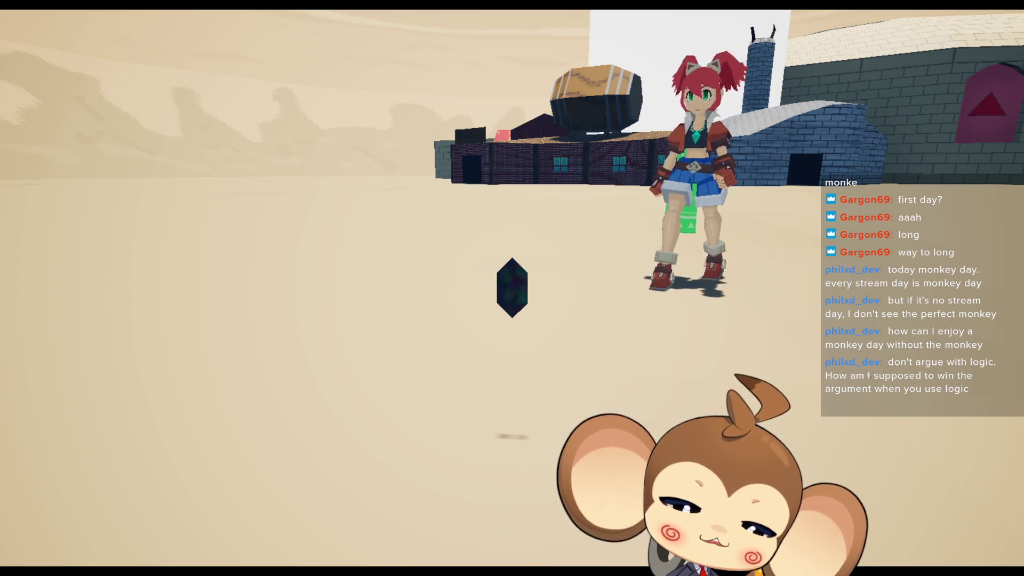
key("s")
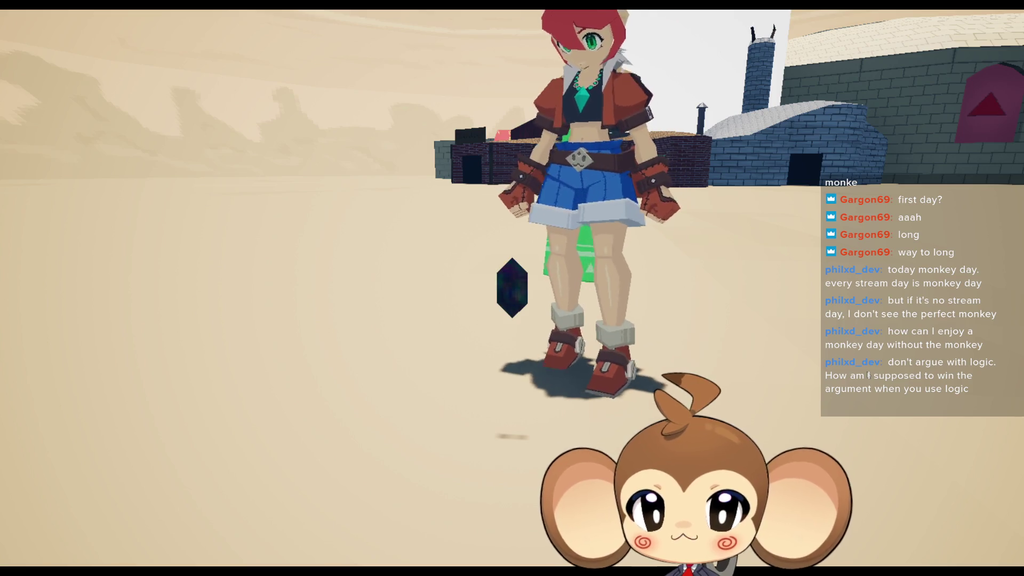
key("ctrl")
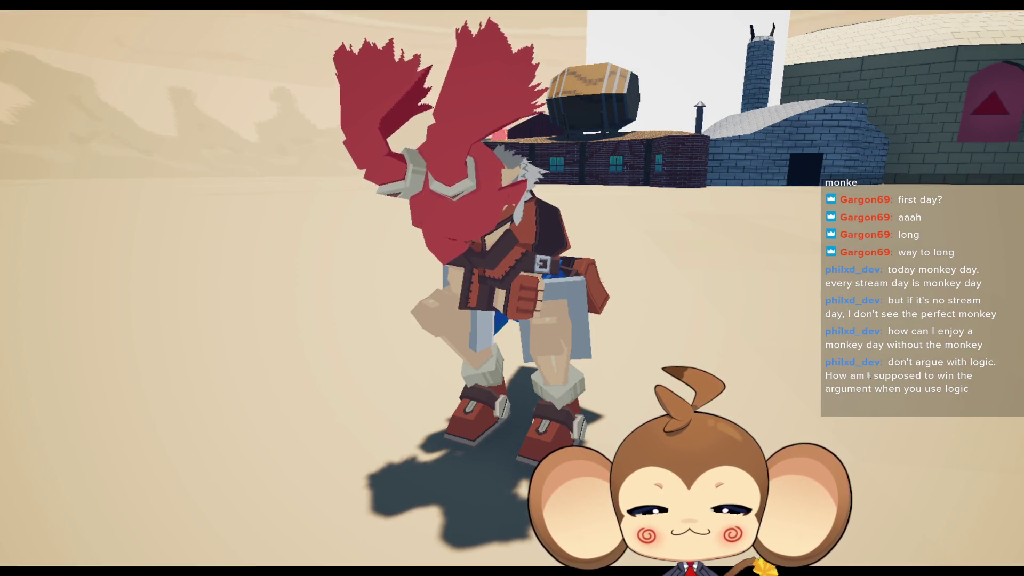
key("F11")
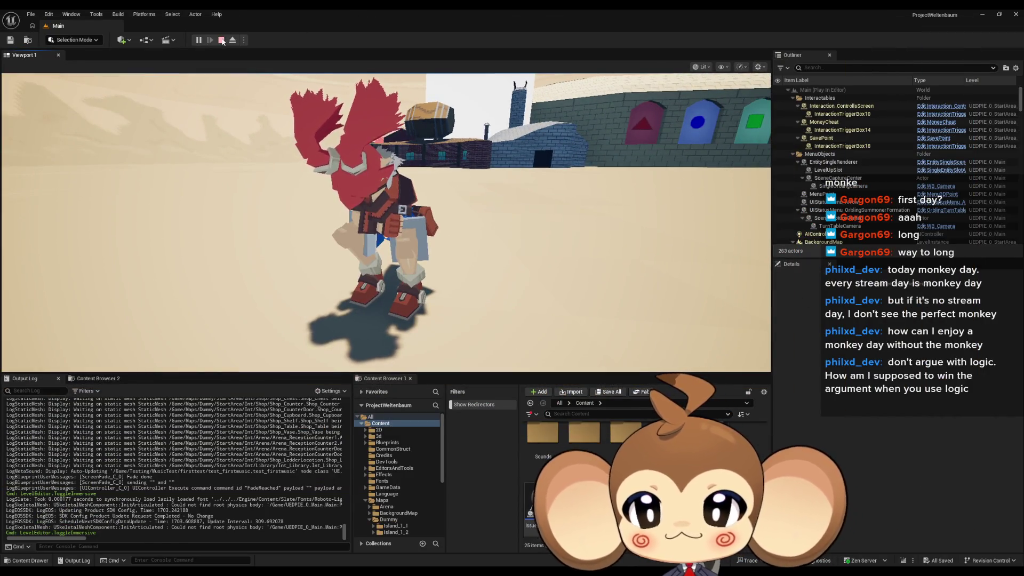
left_click(221, 40)
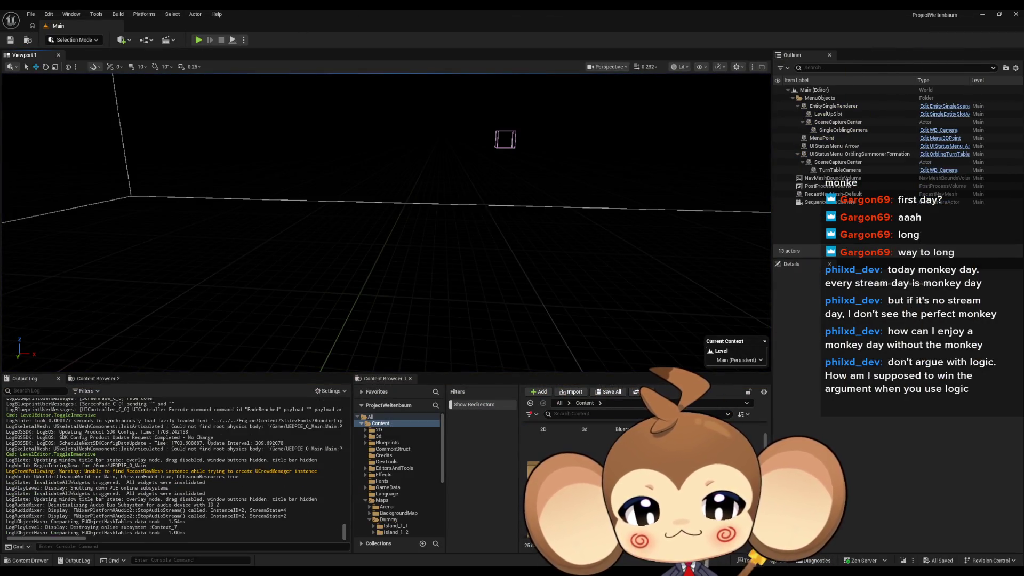
Open the Effect_BrightCentricLight Blueprint from Effects/Billboards/BrightLight and maximize its editor
left_click(384, 475)
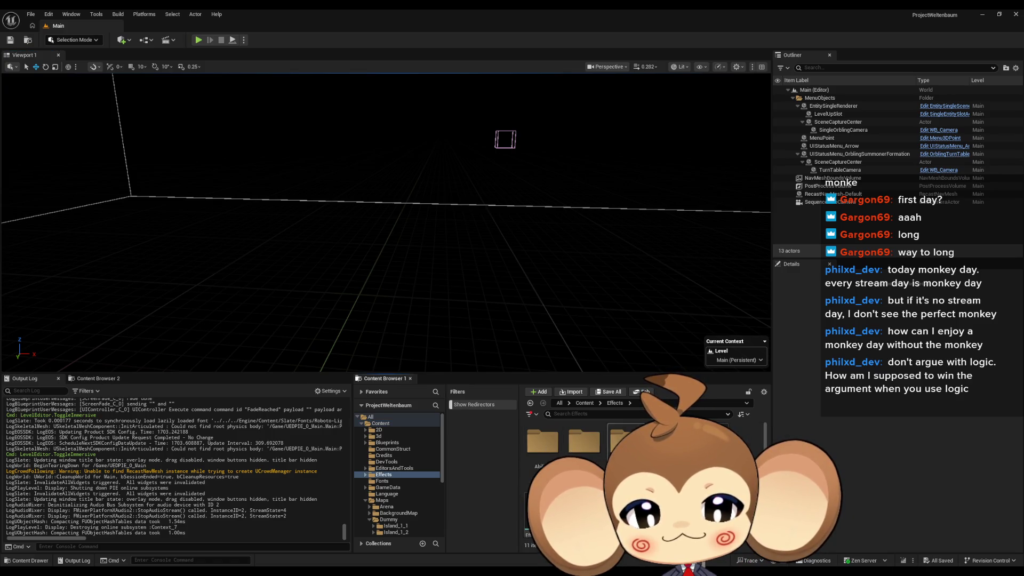
double_click(590, 452)
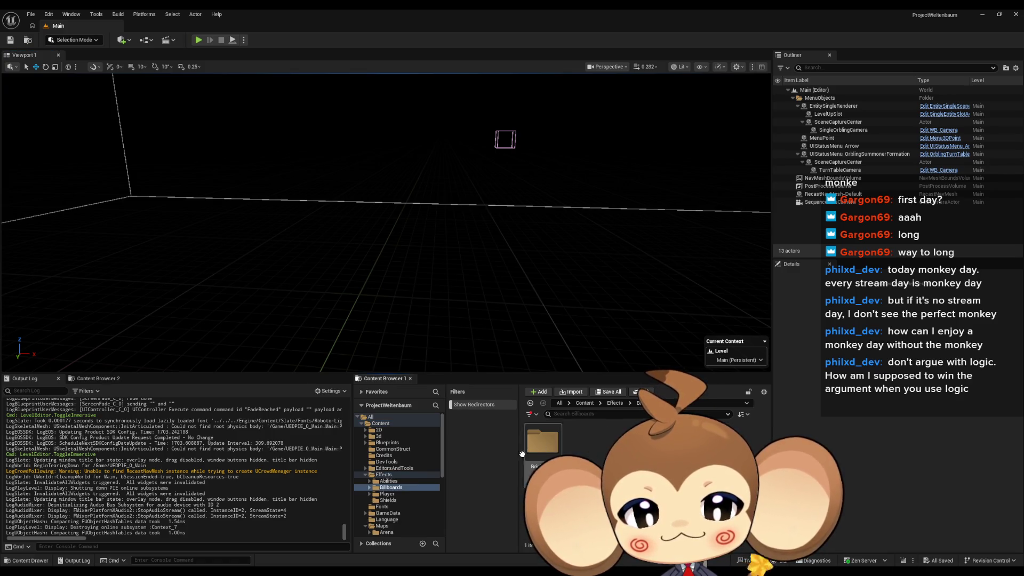
double_click(537, 446)
double_click(538, 452)
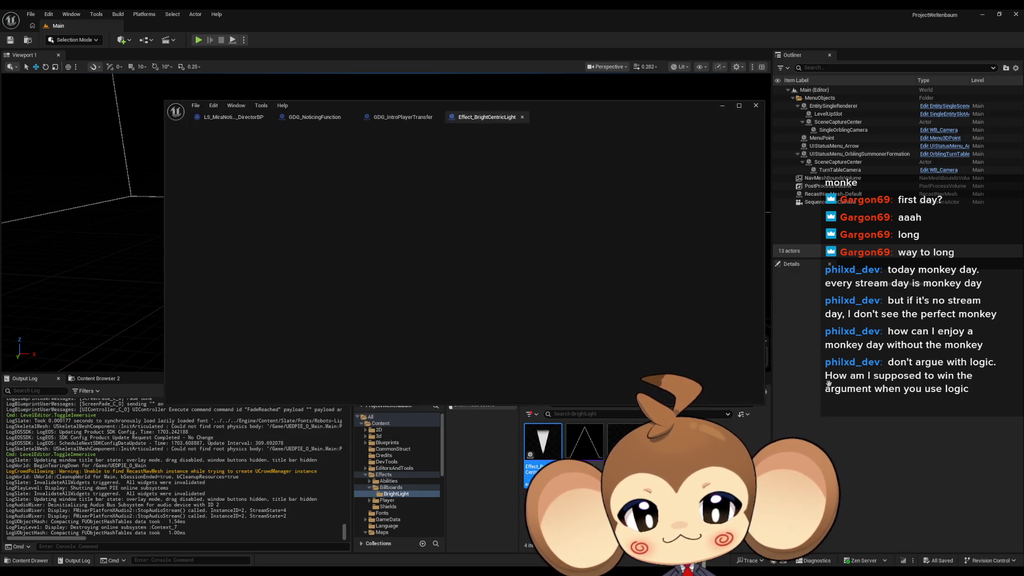
left_click_drag(415, 106, 531, 175)
double_click(531, 175)
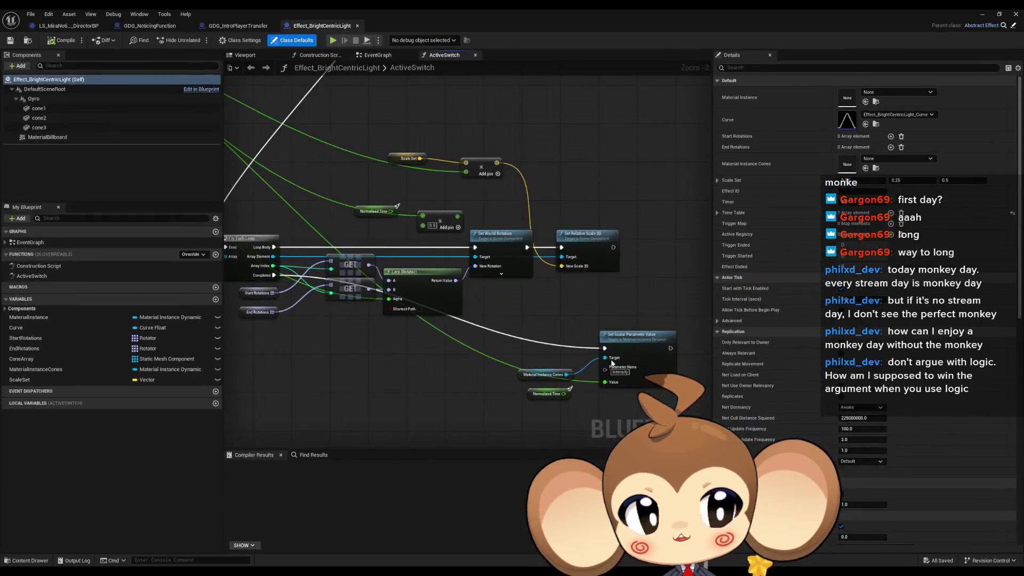
Inspect the Gyro, cone1, cone2, cone3 and MaterialBillboard components' properties
left_click(34, 98)
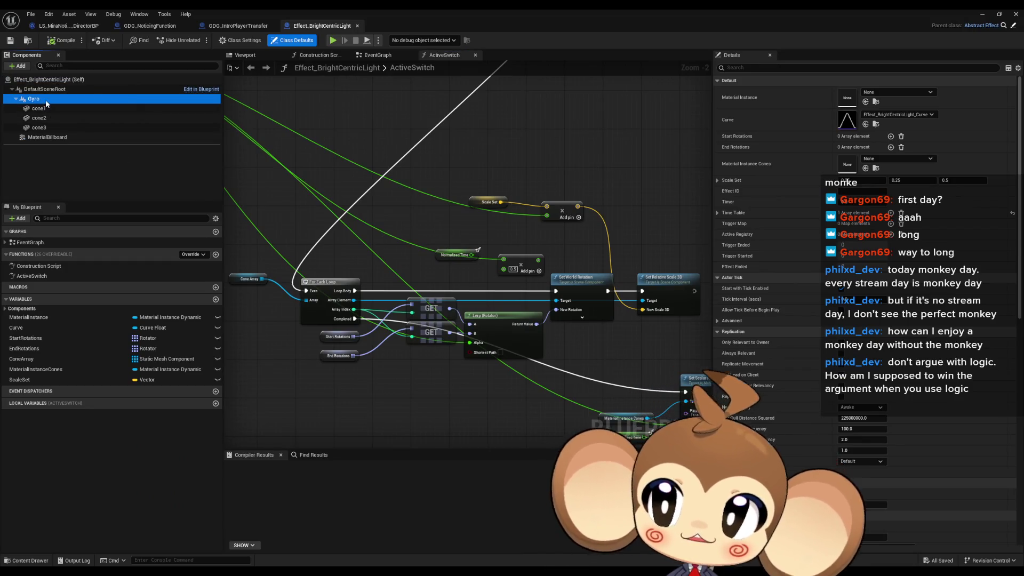
left_click(45, 110)
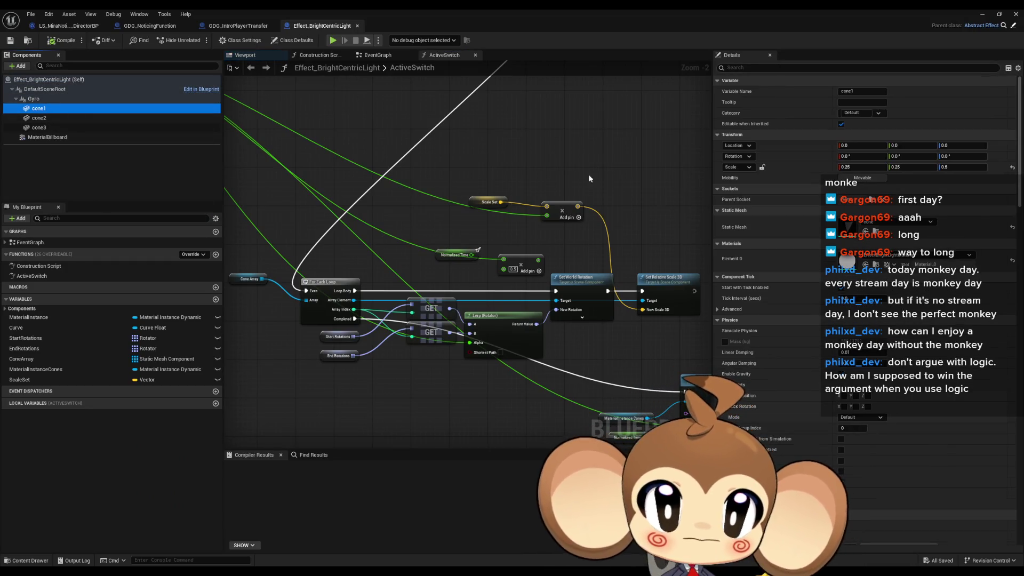
scroll(870, 252, "down", 10)
scroll(871, 252, "down", 5)
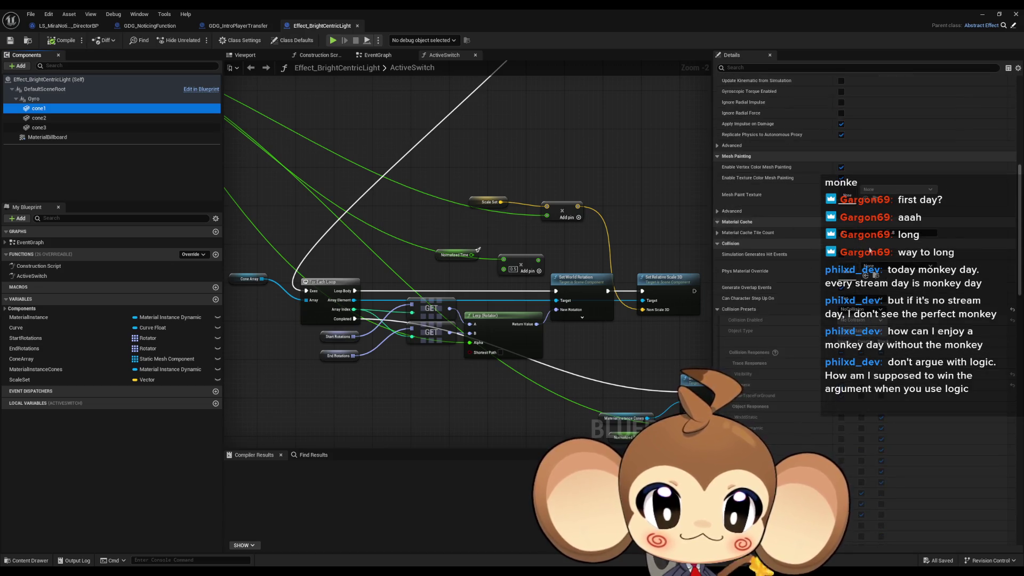
left_click(54, 117)
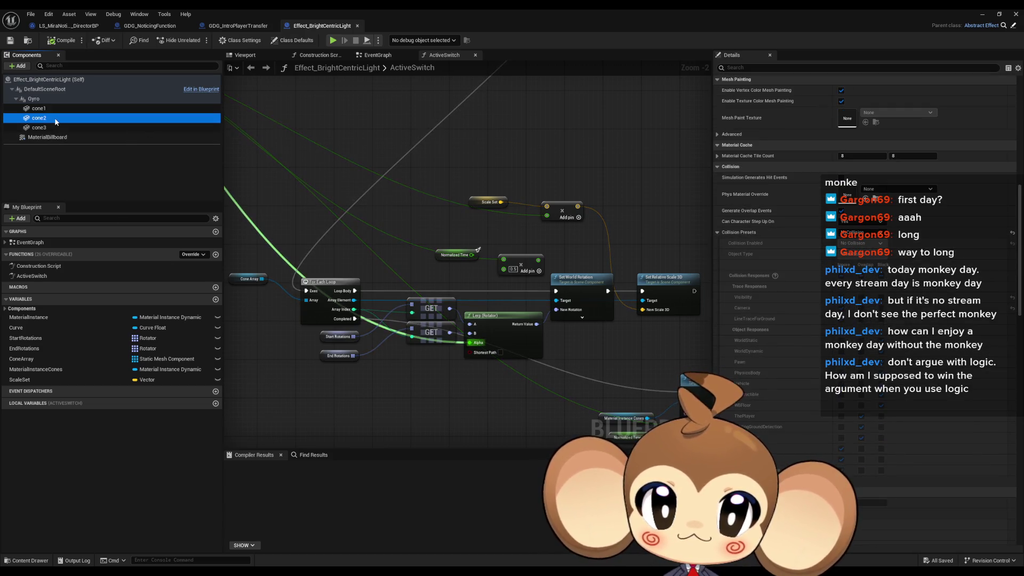
left_click(55, 128)
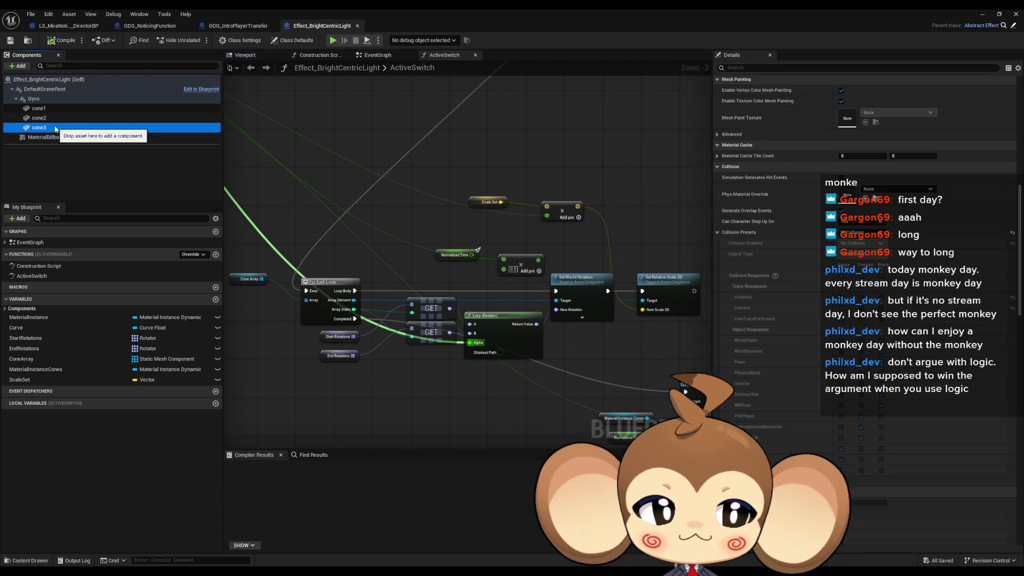
left_click(53, 137)
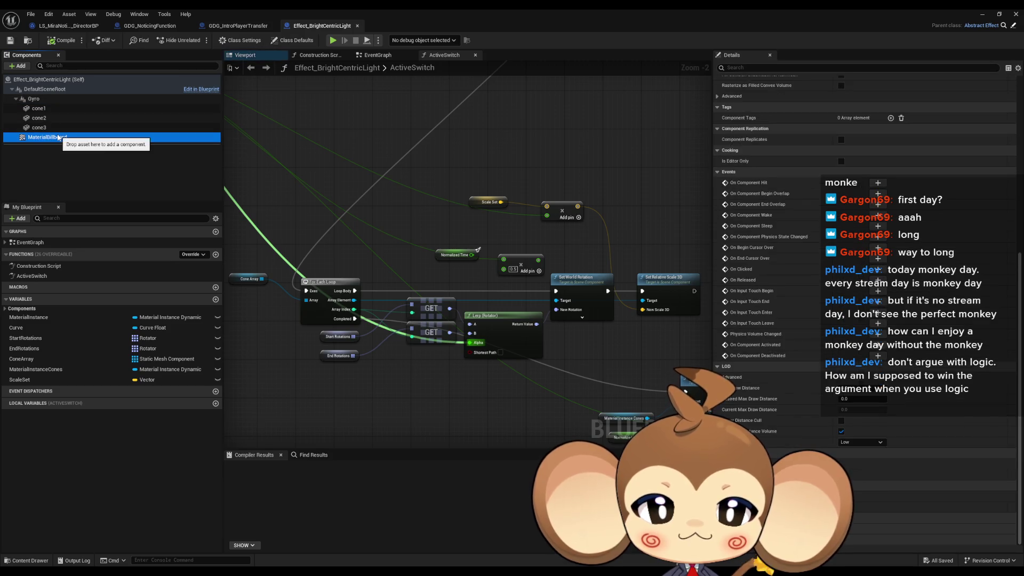
scroll(881, 318, "up", 5)
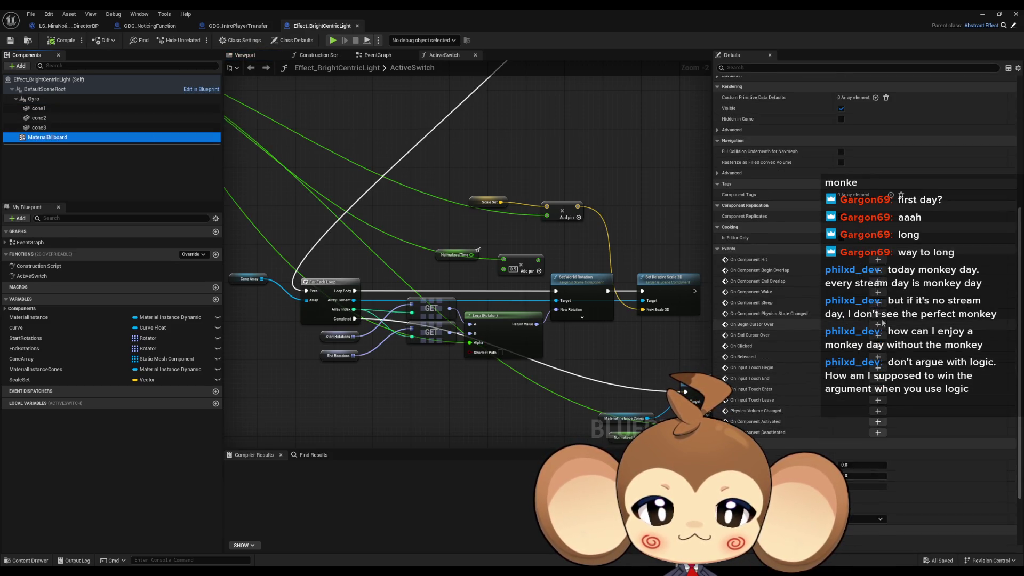
scroll(882, 318, "up", 3)
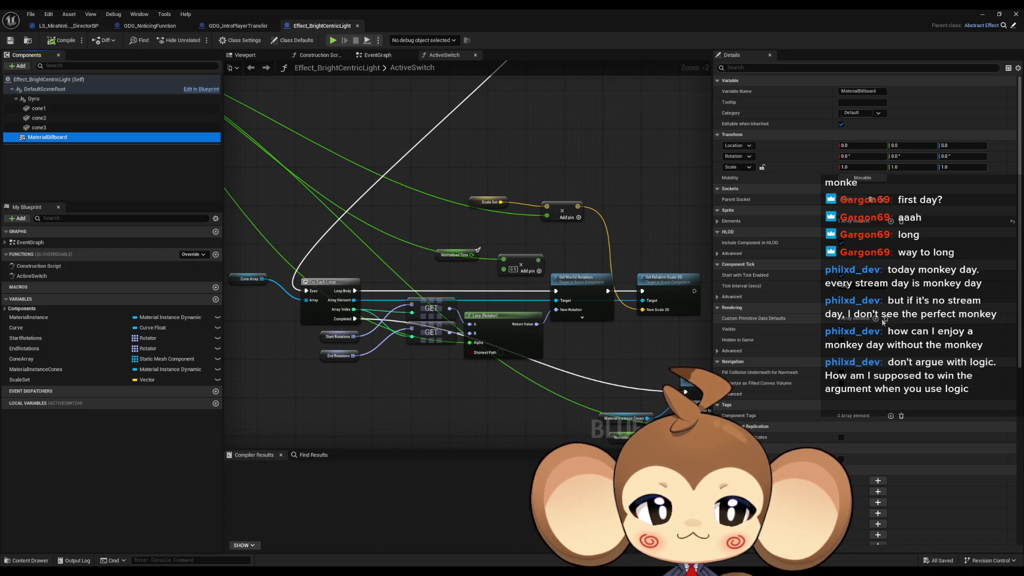
Filter MaterialBillboard's Details by 'col', then clear the search
left_click(752, 68)
type("col")
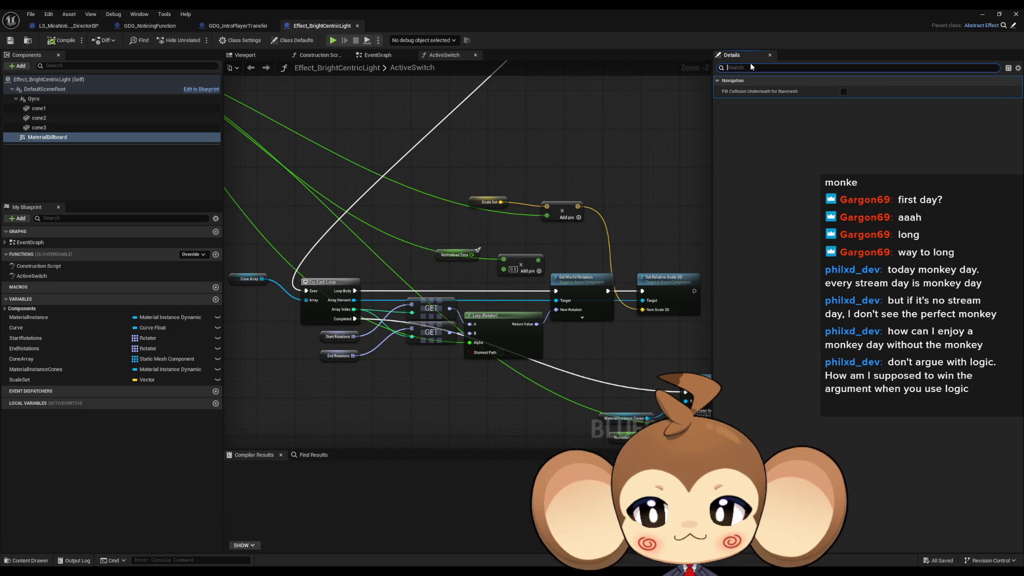
key("Escape")
Search the effect's class defaults for 'col' collision settings, then return to the LS_MiraNoticeArtefact_DirectorBP tab
left_click(149, 79)
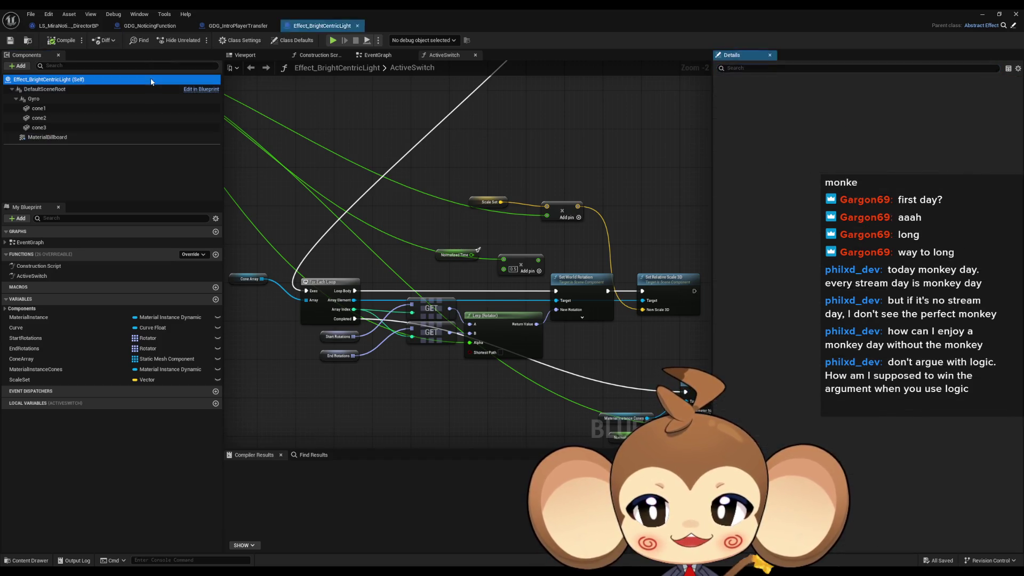
left_click(779, 68)
type("col")
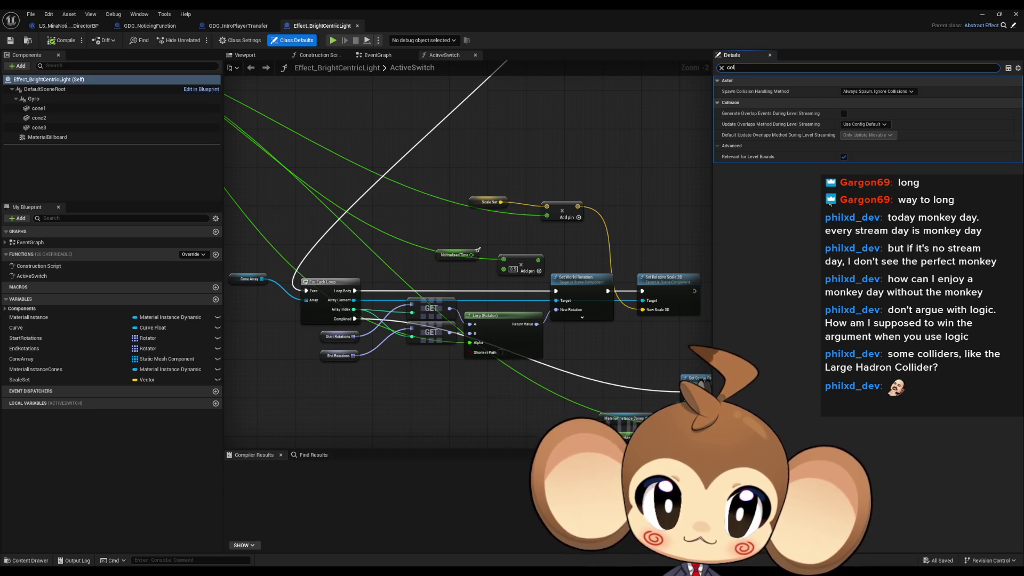
left_click(682, 135)
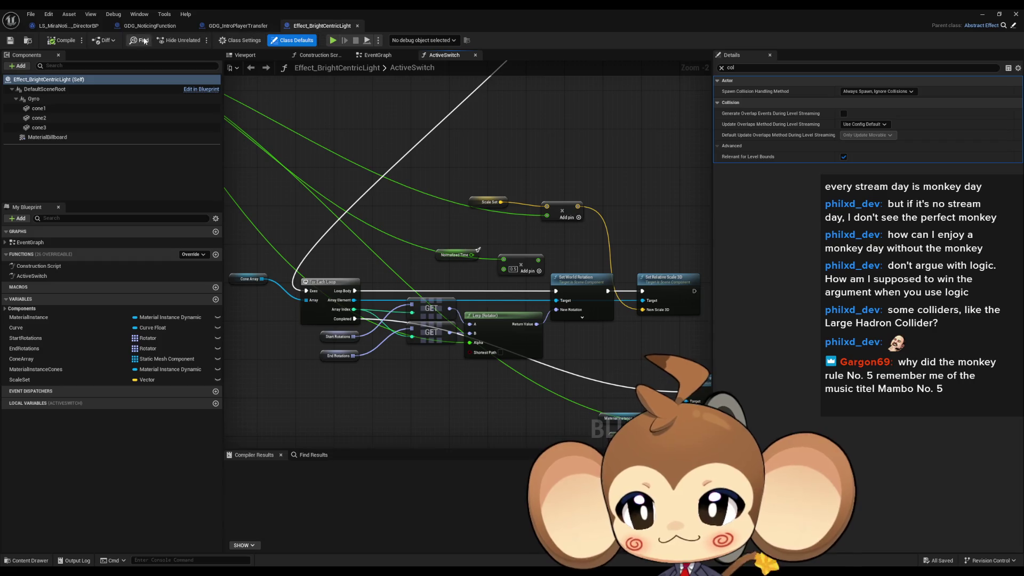
left_click(68, 25)
Rearrange the Sequencer Events nodes and wire SequenceEvent directly into the GDG Intro Player Transfer spawn
scroll(478, 148, "up", 1)
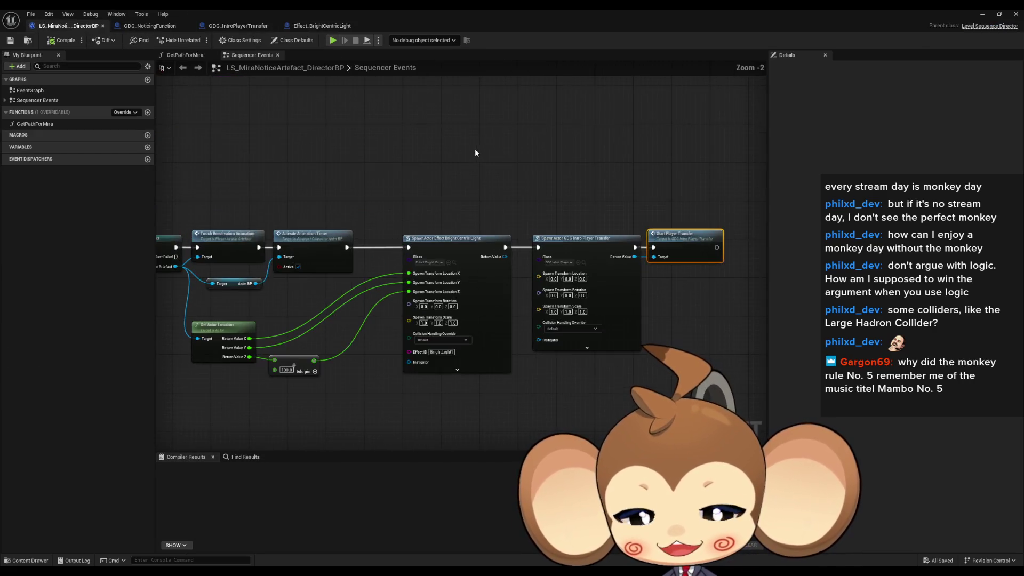
scroll(398, 166, "up", 1)
left_click_drag(398, 165, 499, 134)
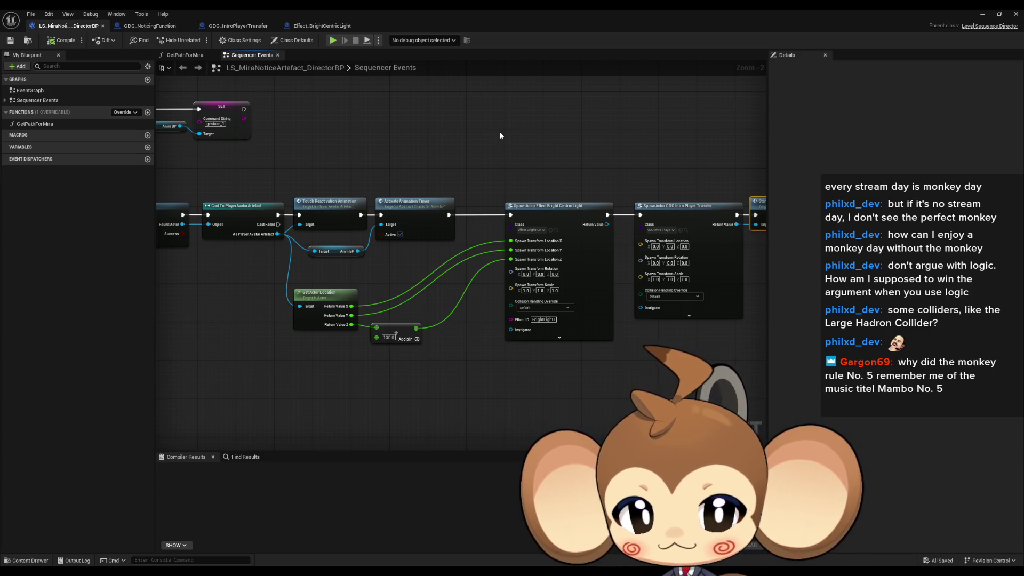
left_click_drag(500, 136, 622, 149)
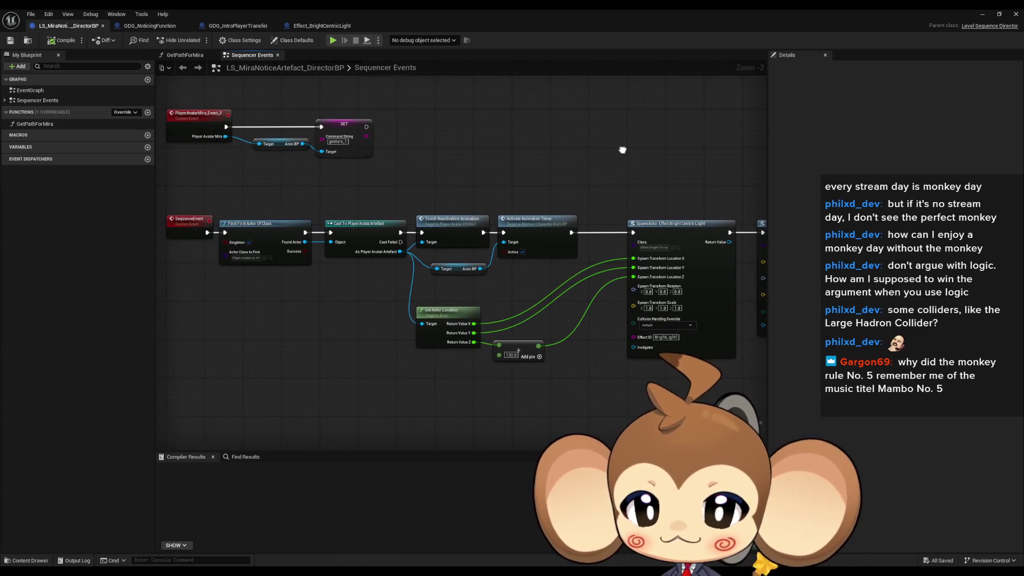
mouse_move(259, 188)
left_mouse_down()
mouse_move(436, 251)
mouse_move(539, 251)
left_mouse_up()
left_click_drag(620, 235, 490, 234)
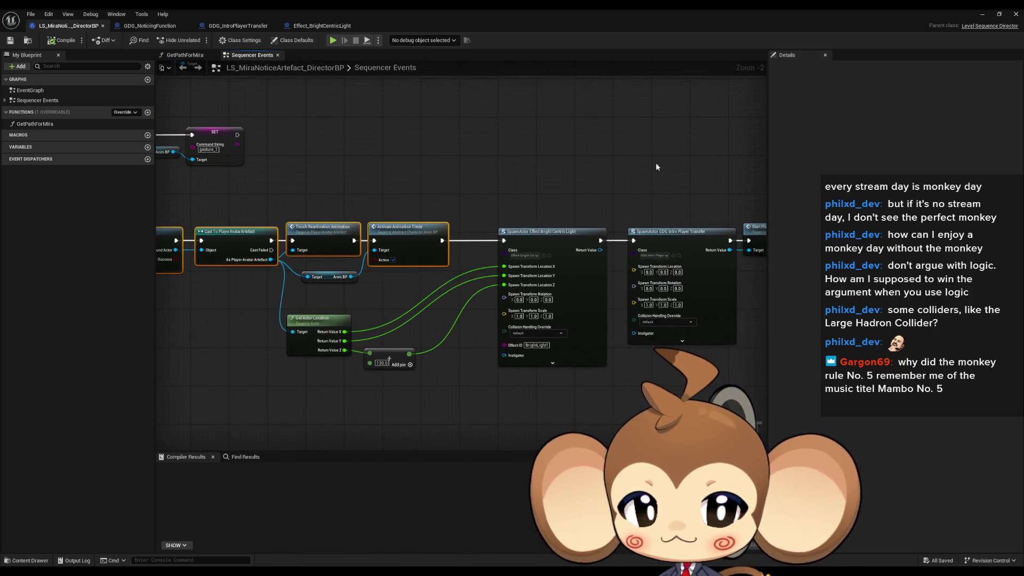
left_click_drag(655, 162, 561, 170)
mouse_move(597, 242)
left_mouse_down()
mouse_move(589, 393)
mouse_move(513, 409)
mouse_move(590, 332)
mouse_move(736, 316)
left_mouse_up()
mouse_move(206, 148)
left_mouse_down()
mouse_move(549, 340)
mouse_move(683, 335)
mouse_move(684, 322)
left_mouse_up()
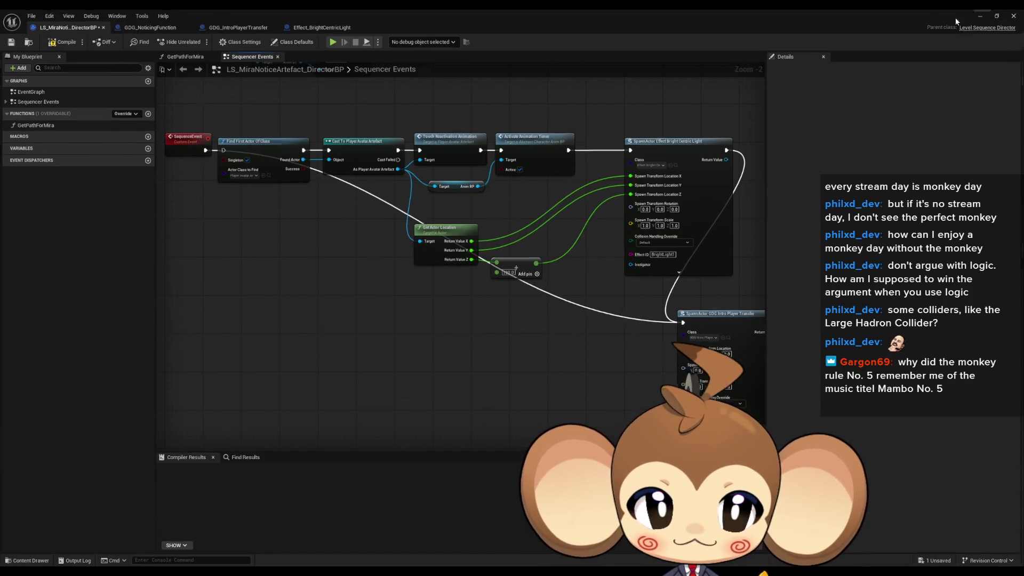
key("alt+Tab")
Play-test the level with Alt+P, watch the intro transfer, then exit fullscreen with F11
key("alt+p")
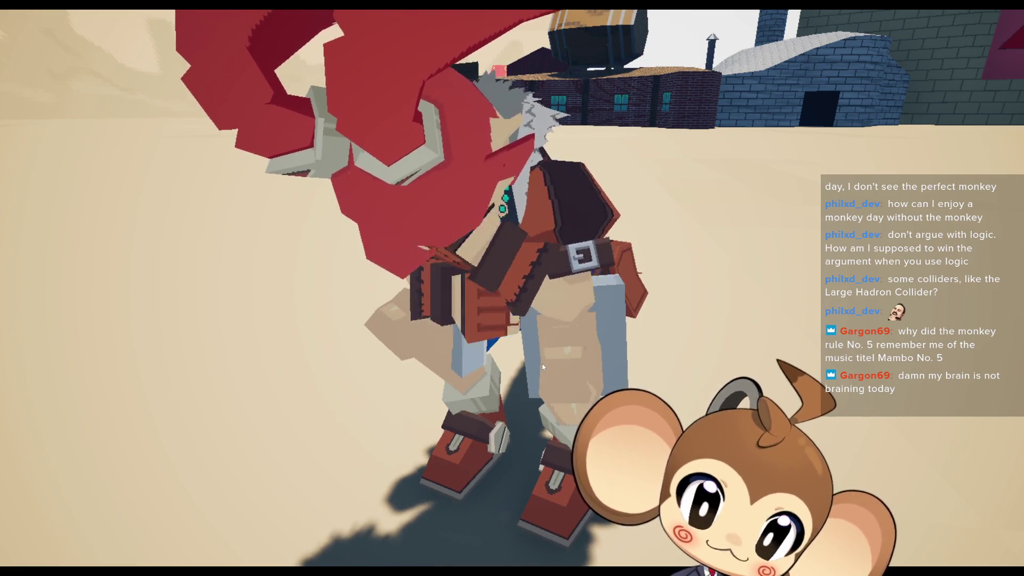
key("F11")
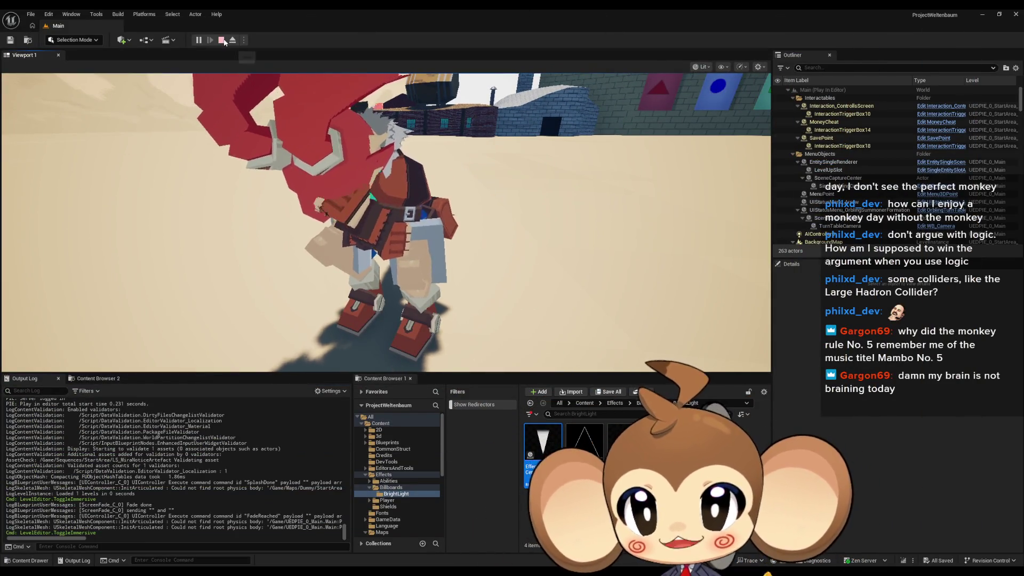
Stop the play test and review GDG_IntroPlayerTransfer's StartPlayerTransfer graph with Set Actor Location and Destroy Actor
left_click(221, 40)
left_click(447, 553)
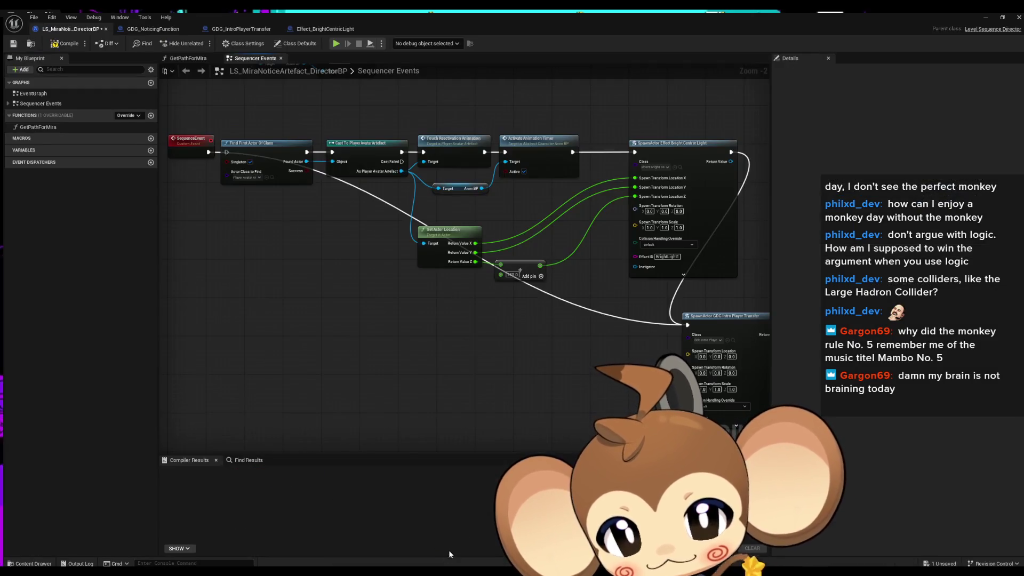
scroll(457, 303, "up", 3)
scroll(453, 296, "up", 2)
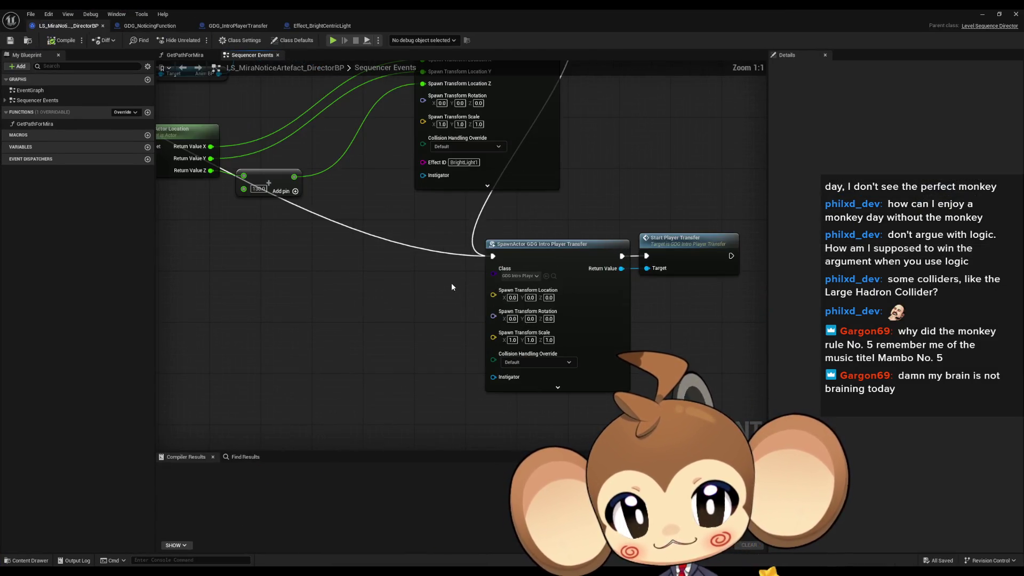
double_click(683, 241)
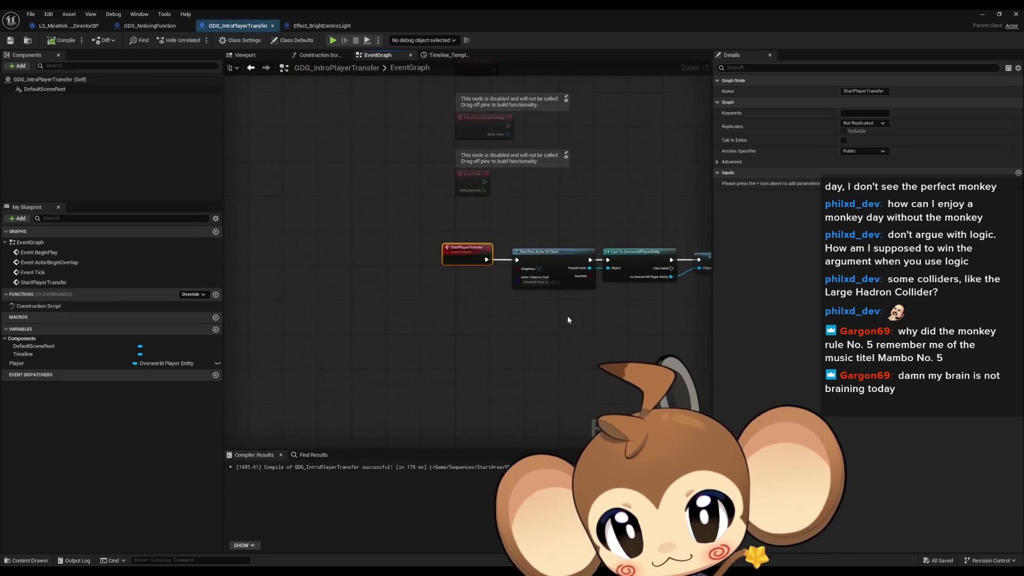
mouse_move(350, 289)
left_mouse_down()
mouse_move(347, 273)
mouse_move(532, 322)
left_mouse_up()
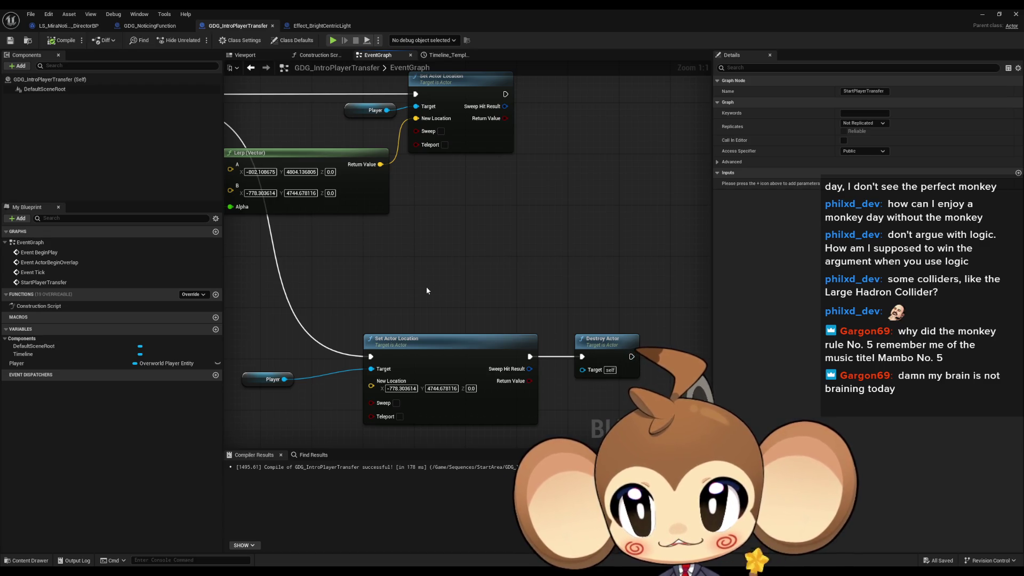
key("Home")
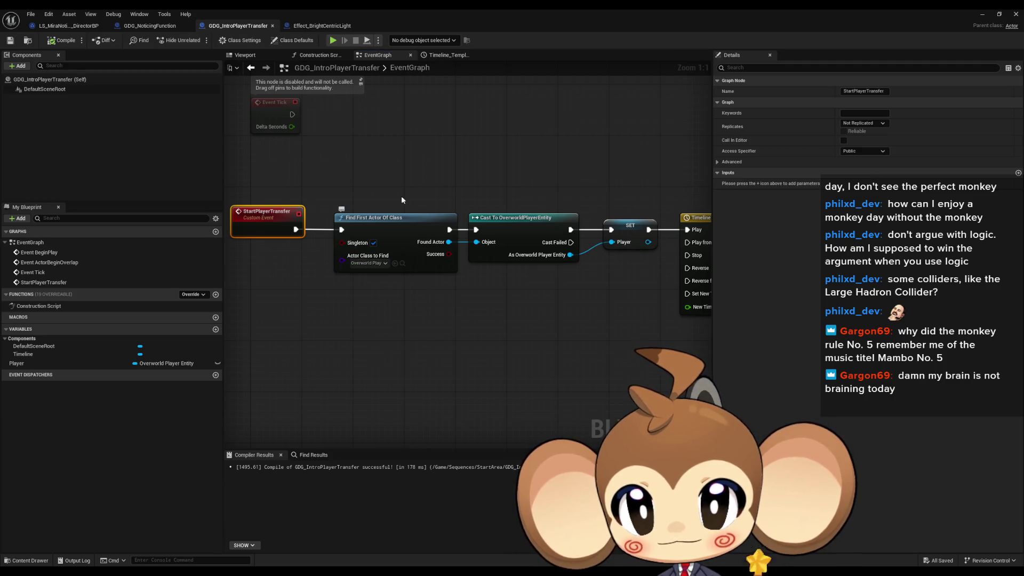
double_click(417, 20)
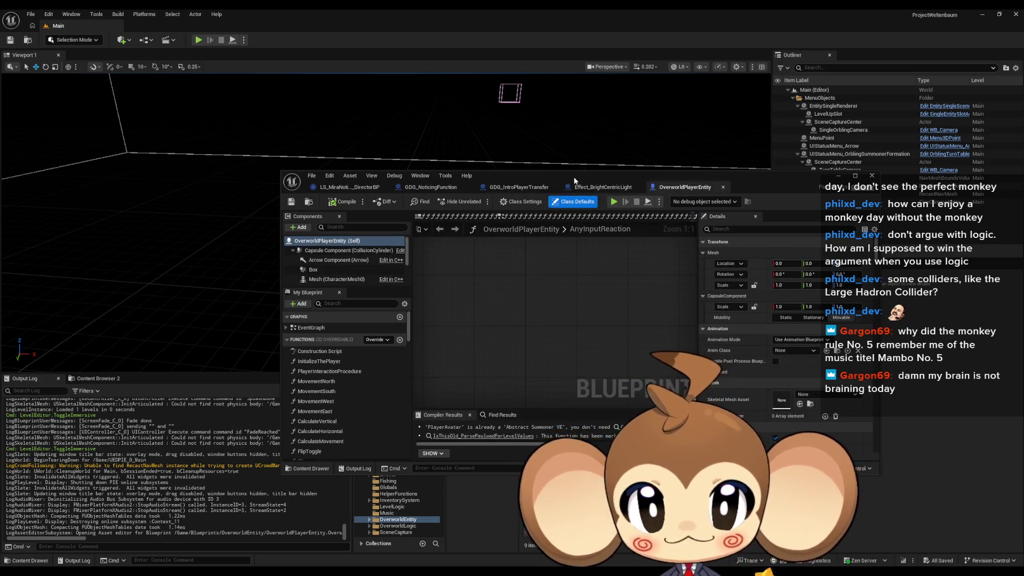
Maximize the OverworldPlayerEntity editor and locate the Calculate Movement node in its EventGraph
double_click(574, 180)
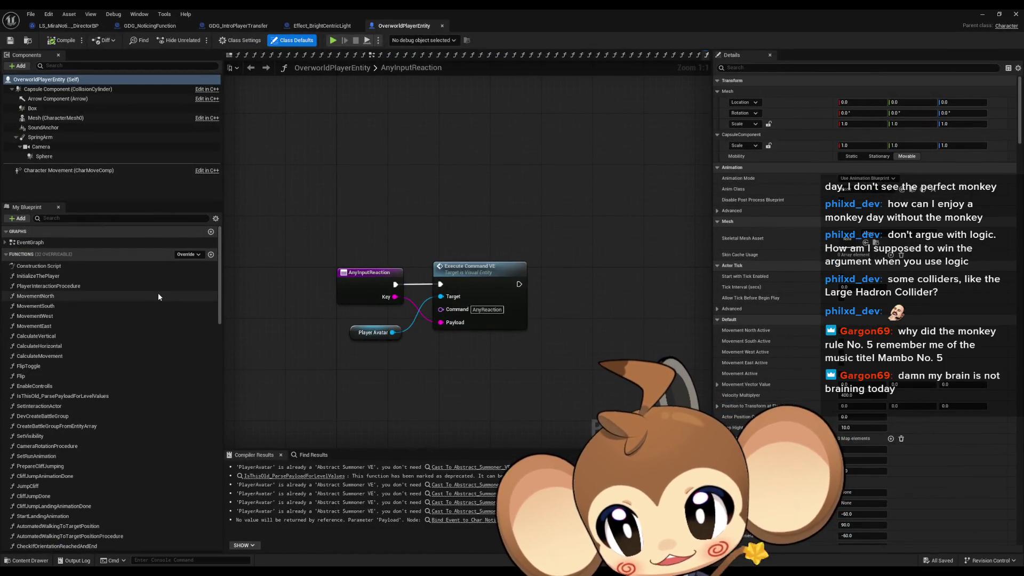
double_click(48, 265)
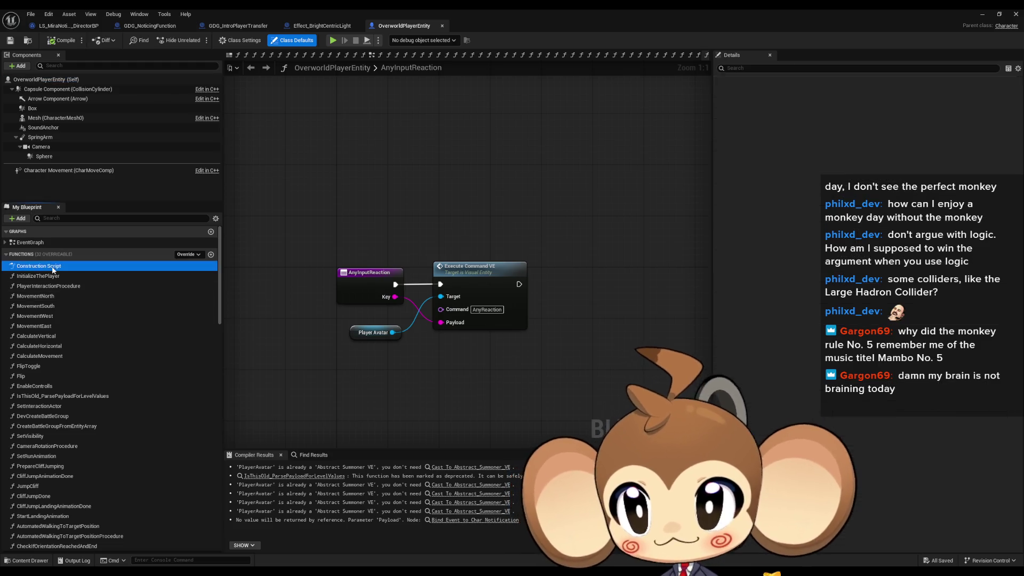
double_click(56, 242)
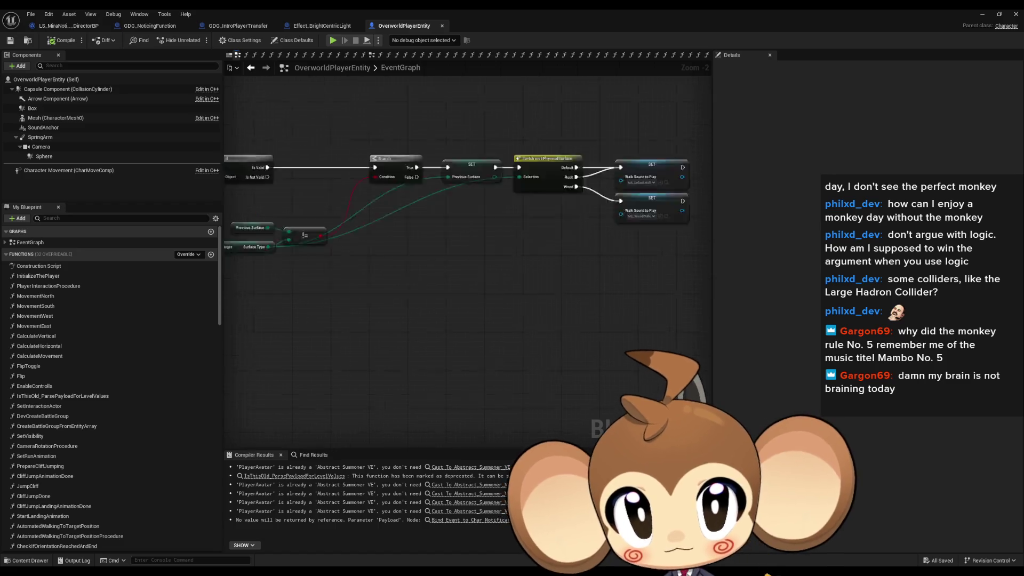
left_click_drag(346, 283, 346, 283)
left_click_drag(467, 280, 471, 255)
mouse_move(522, 302)
left_mouse_down()
mouse_move(535, 321)
mouse_move(576, 303)
left_mouse_up()
left_click_drag(513, 328, 600, 281)
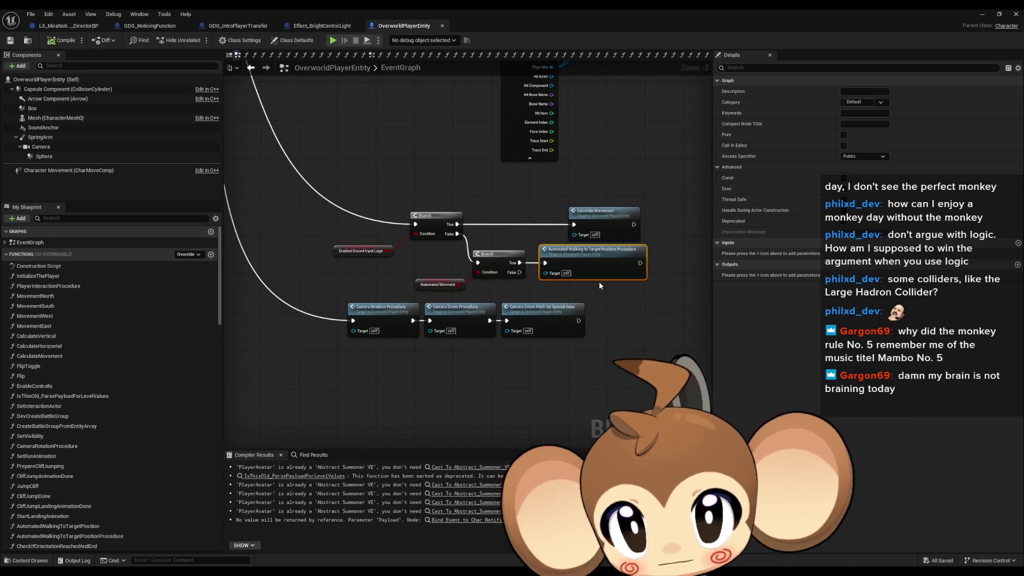
Drill into CalculateMovement and MovingProcedure to view the Branch nodes and Add Movement Input
double_click(603, 224)
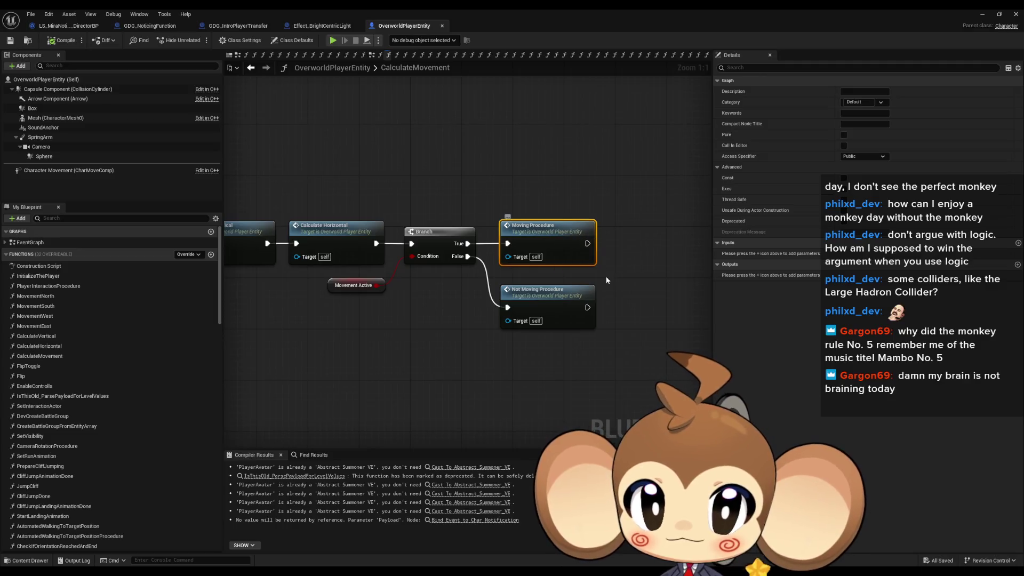
double_click(543, 235)
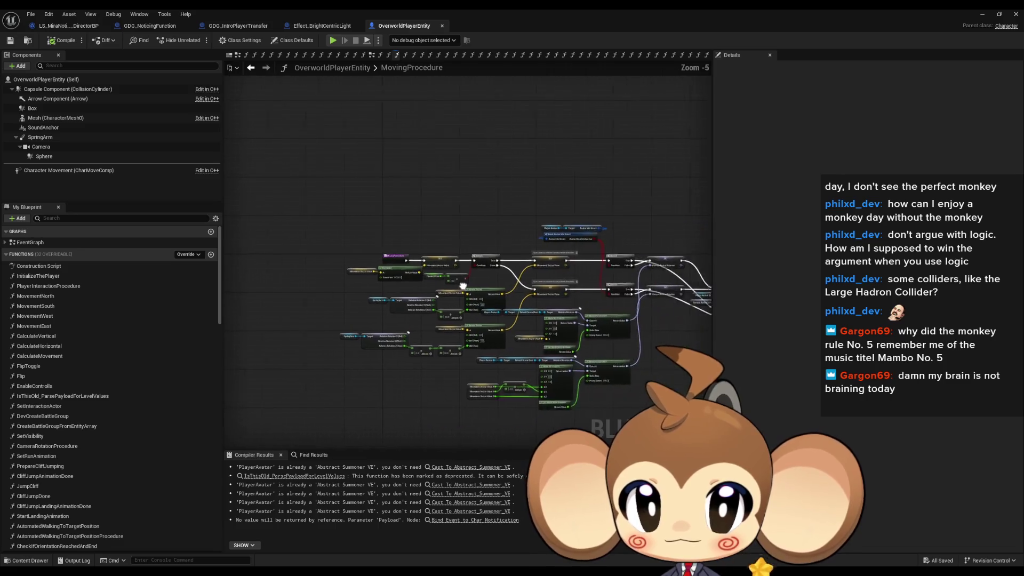
scroll(417, 262, "up", 4)
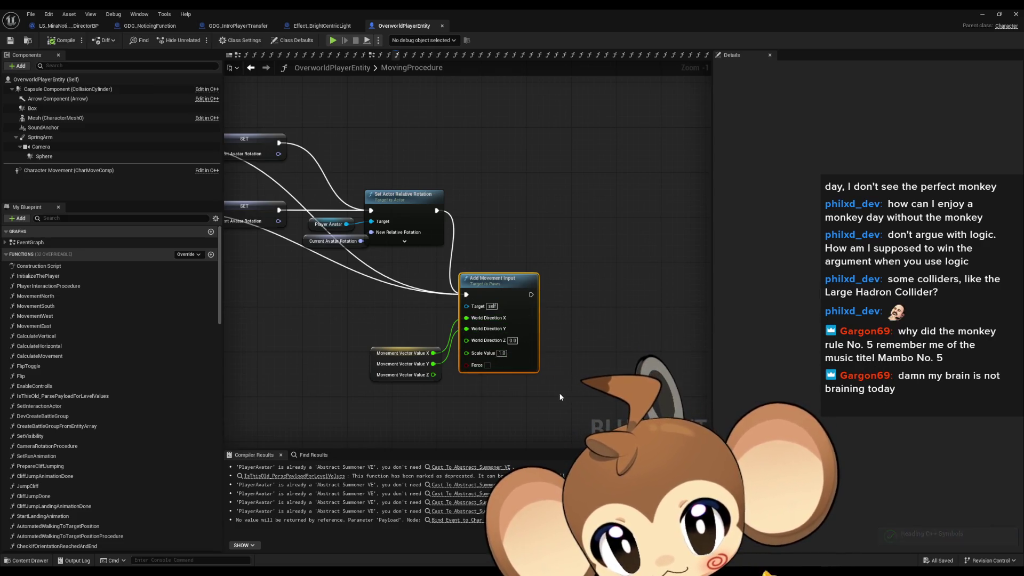
mouse_move(318, 322)
left_mouse_down()
mouse_move(603, 400)
mouse_move(807, 421)
left_mouse_up()
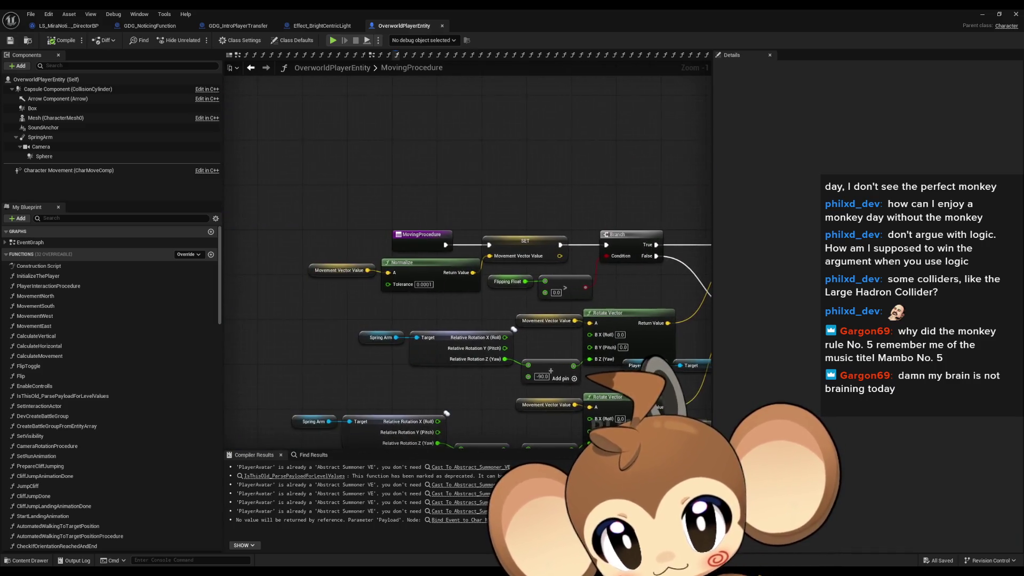
left_click_drag(693, 277, 371, 213)
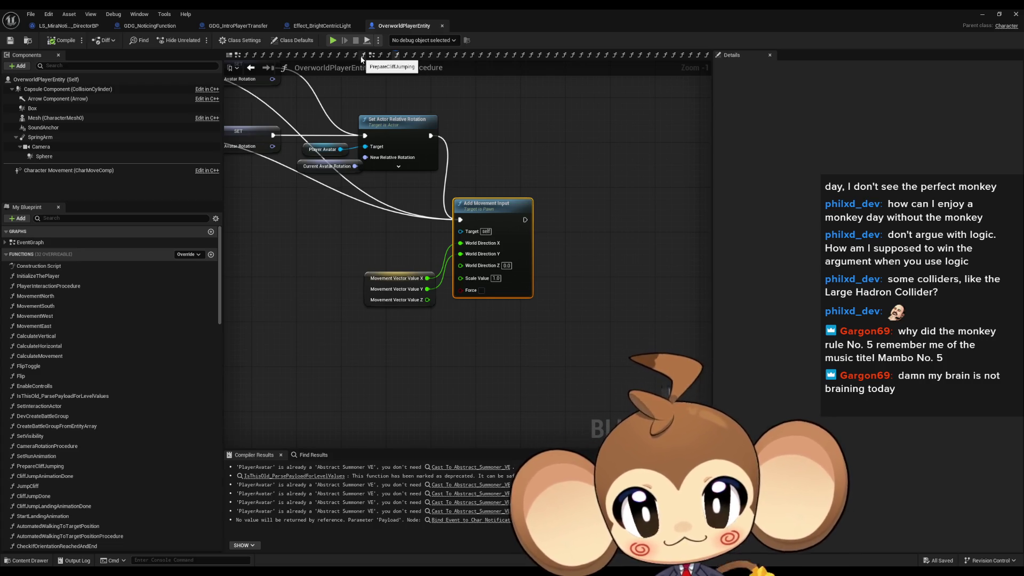
Open GDG_IntroPlayerTransfer's StartPlayerTransfer logic and tick Teleport on Set Actor Location
left_click(69, 25)
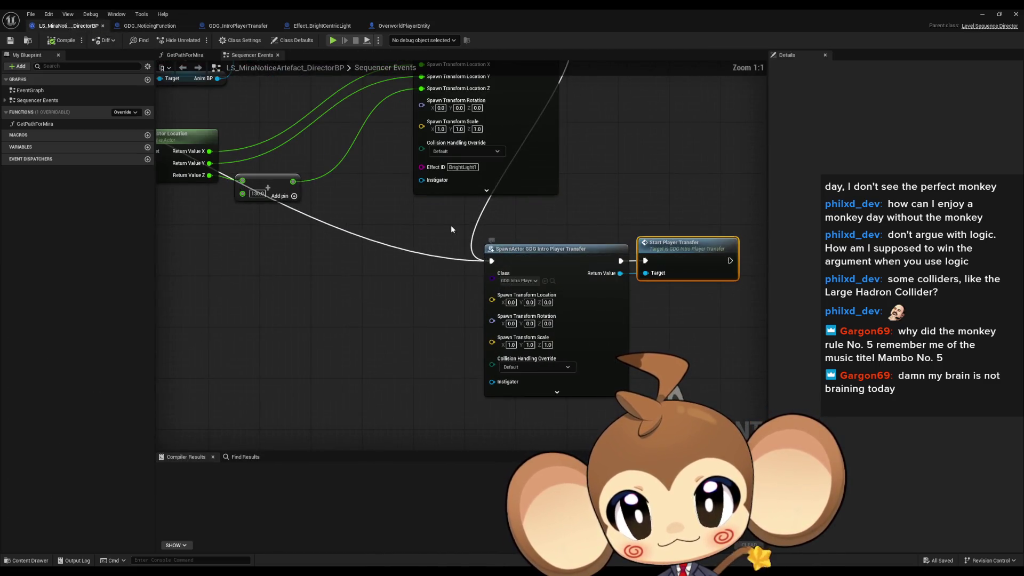
left_click(149, 26)
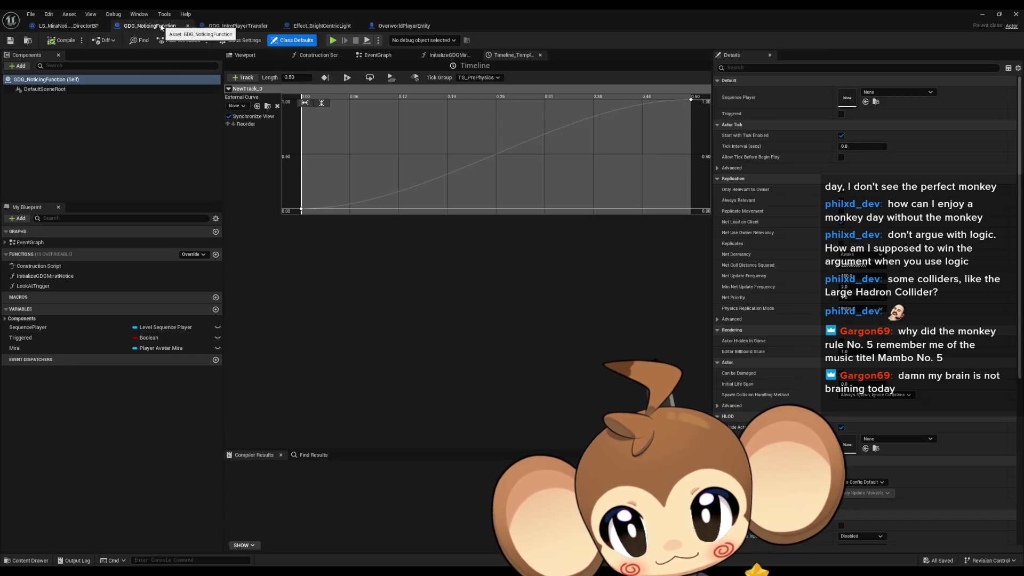
left_click(62, 26)
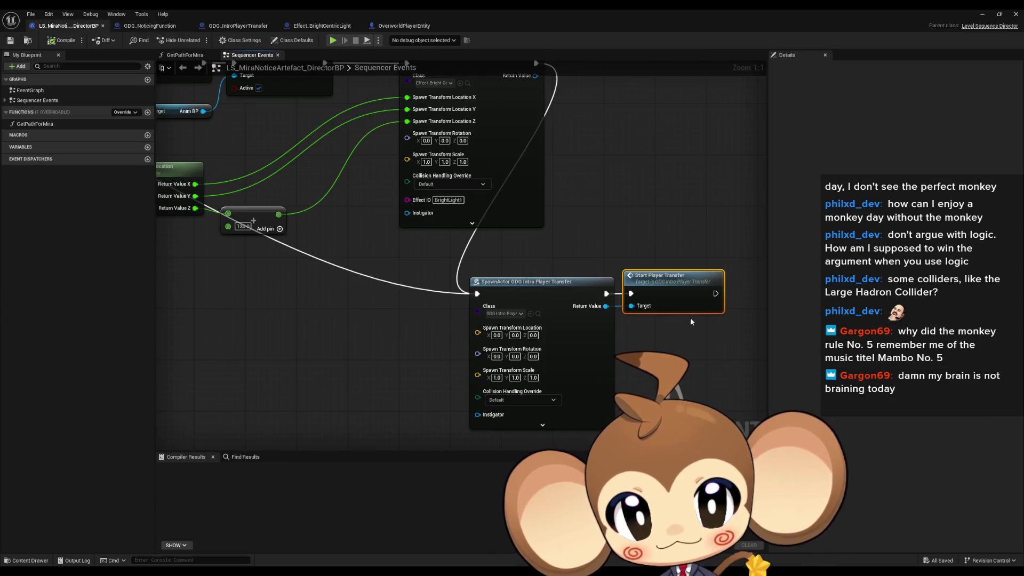
double_click(661, 281)
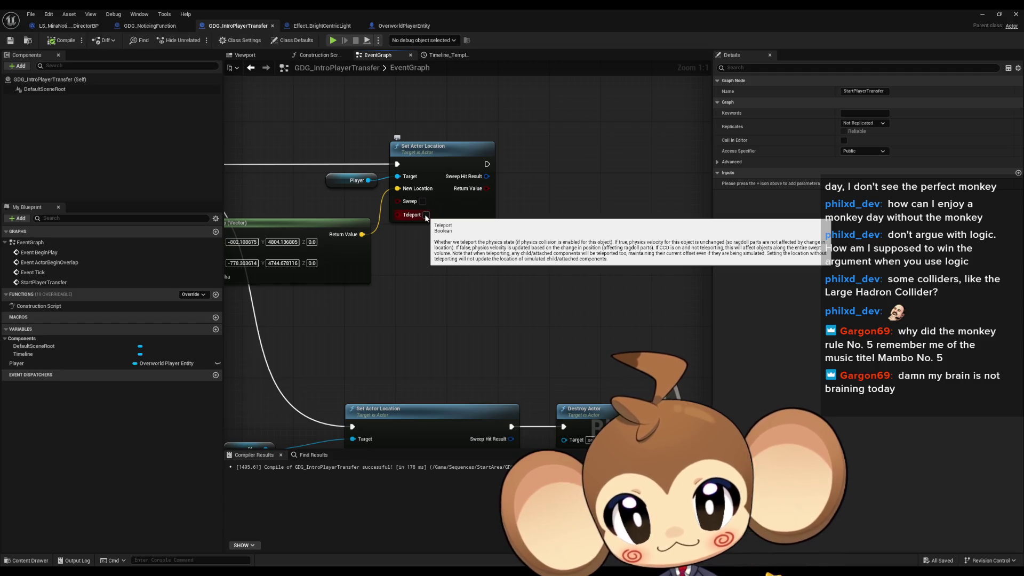
left_click(426, 215)
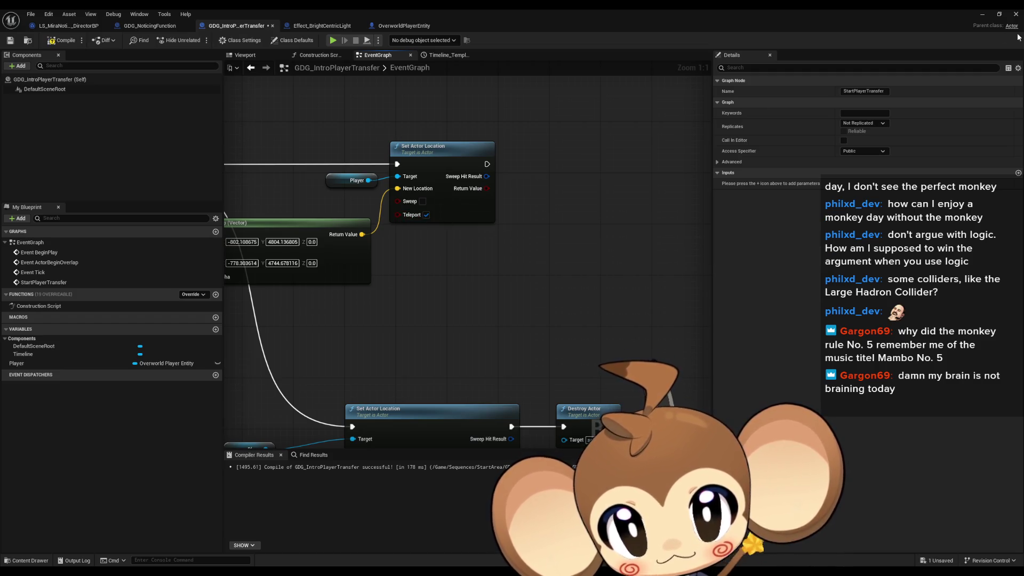
Stop the running play session and return to the transfer graph's Set Actor Location node
left_click(982, 18)
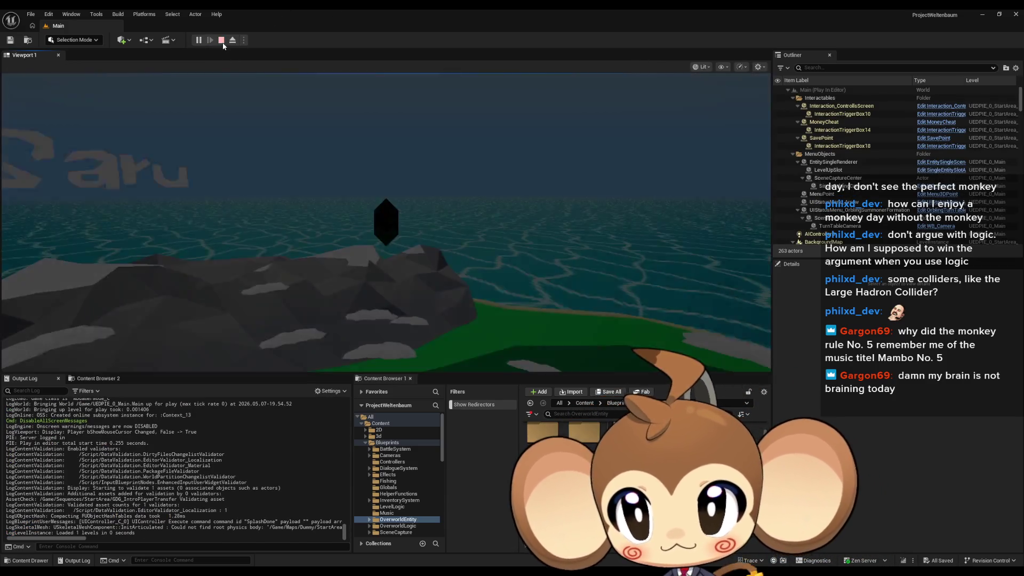
left_click(221, 40)
left_click(444, 546)
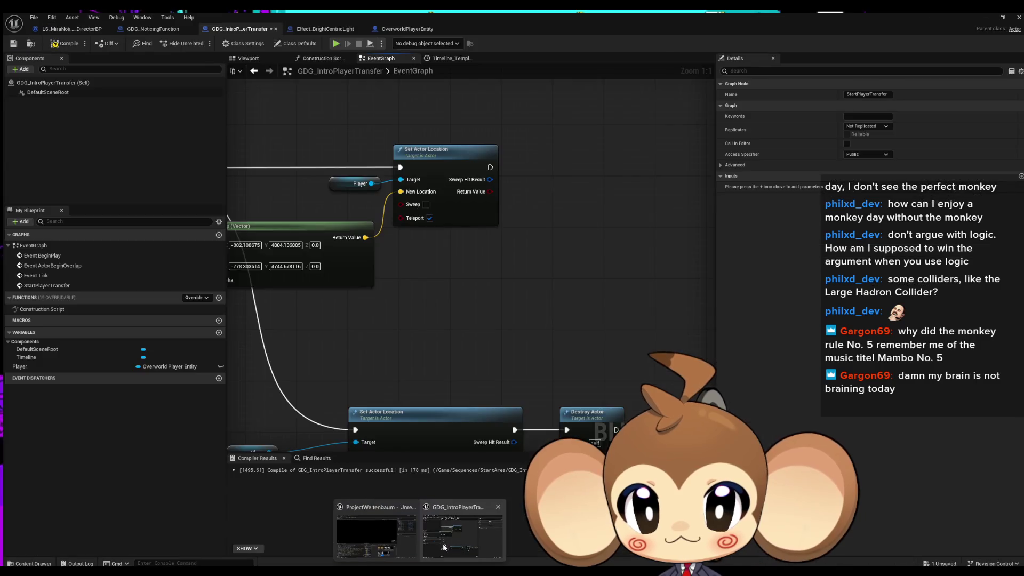
double_click(46, 286)
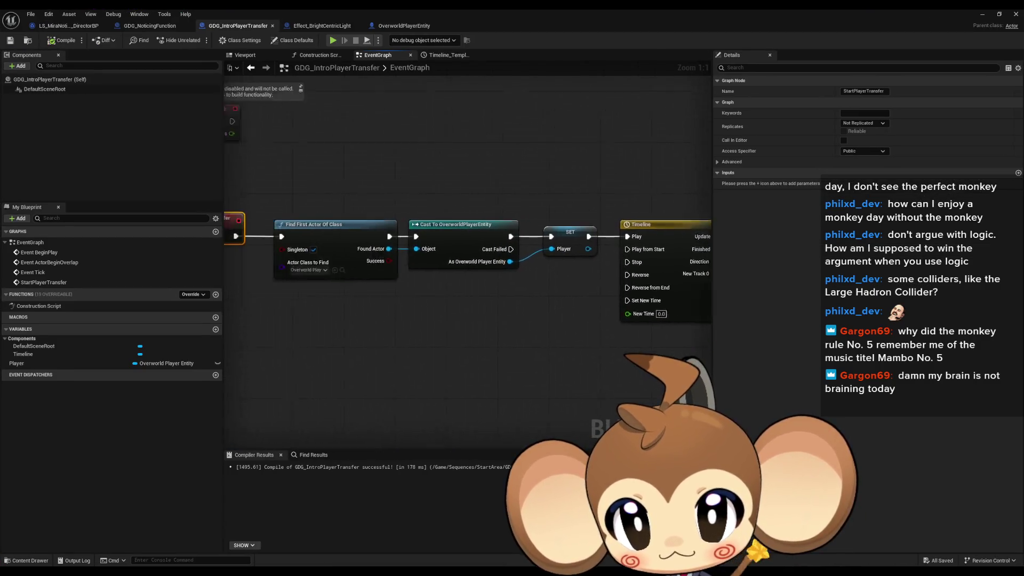
scroll(420, 274, "down", 2)
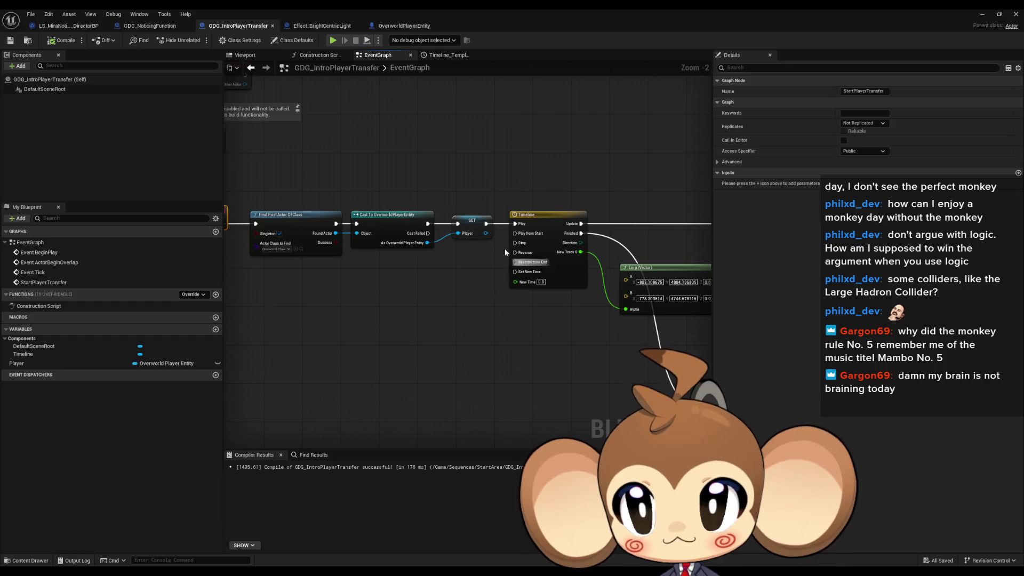
left_click_drag(446, 187, 364, 183)
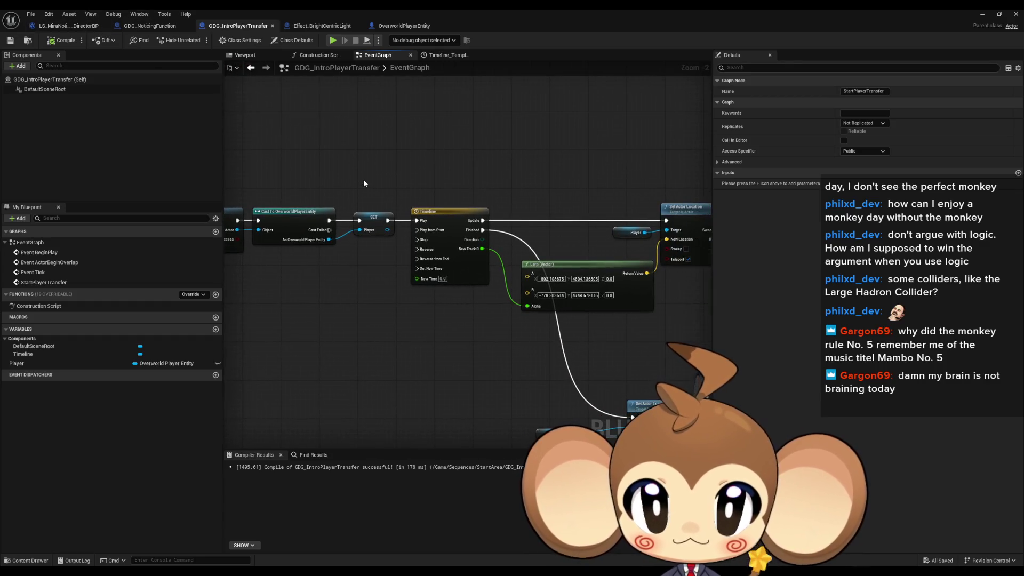
Run another play test, toggling fullscreen with F11 on and off, then stop it with Escape
left_click(984, 14)
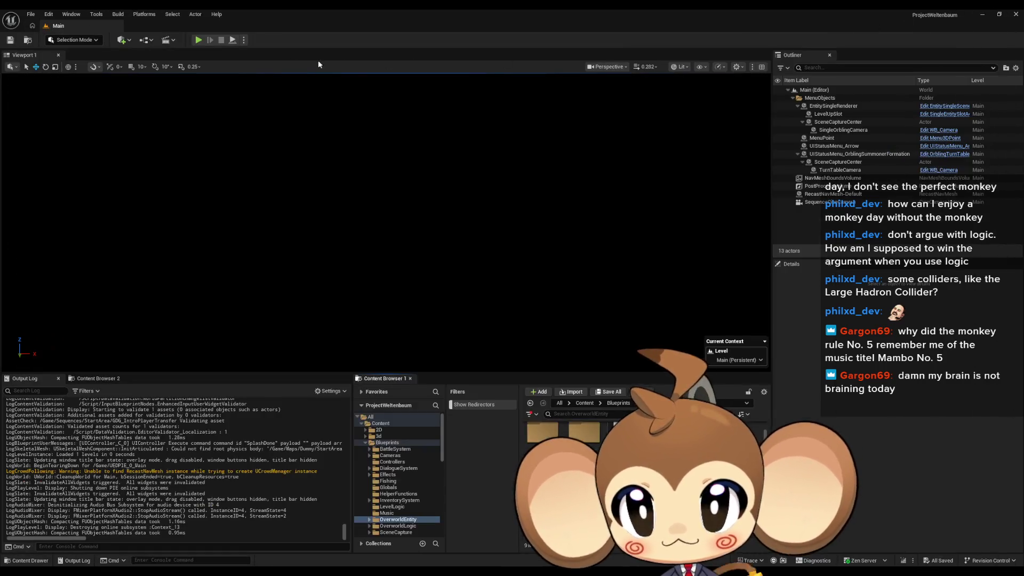
left_click(198, 40)
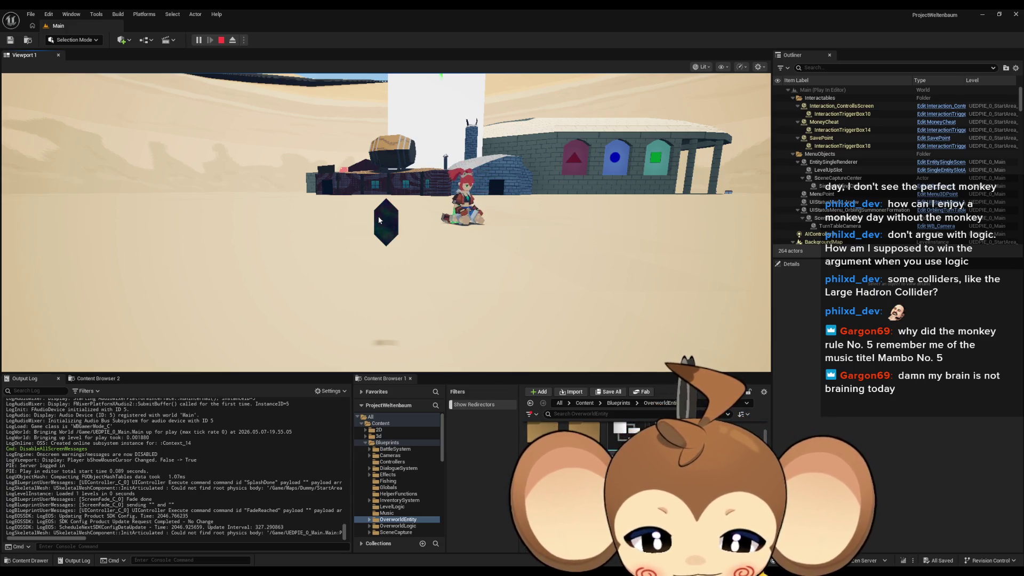
key("F11")
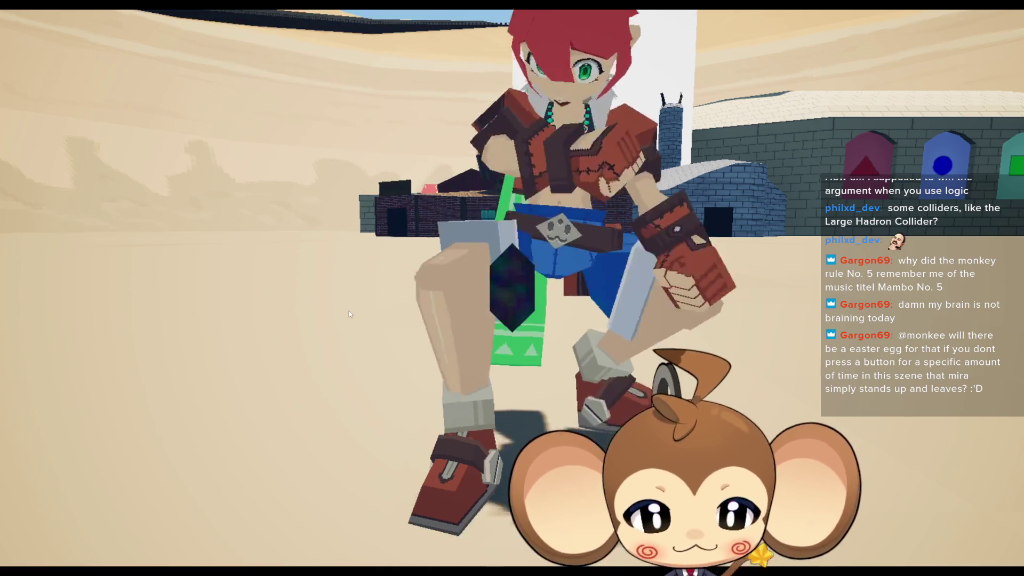
key("F11")
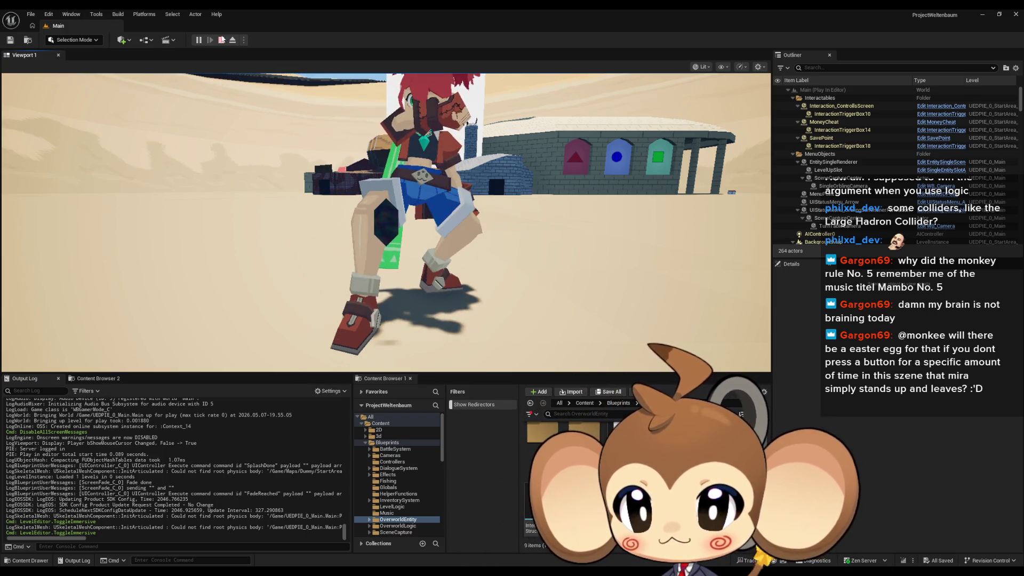
key("Escape")
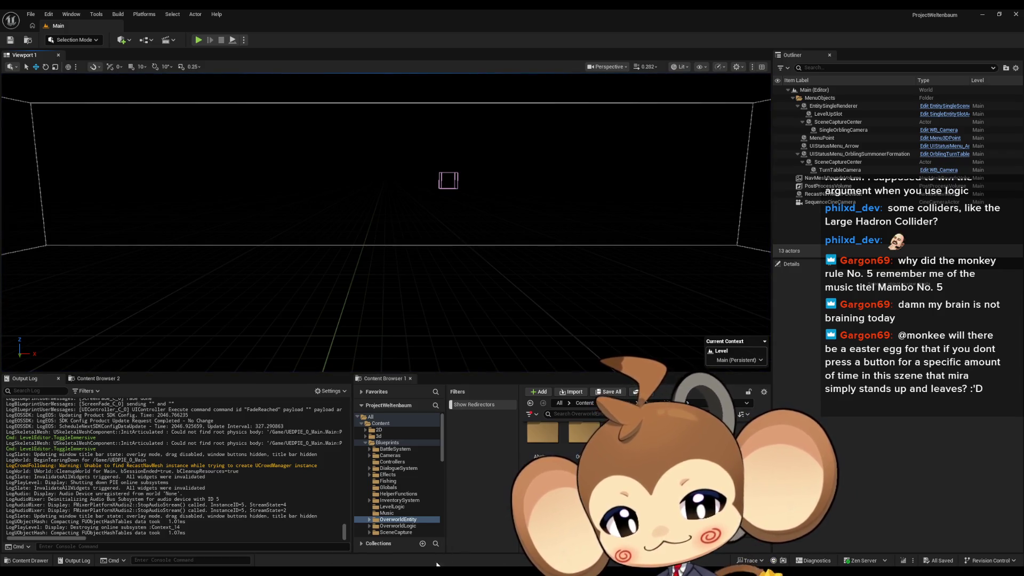
Toggle Teleport on GDG_IntroPlayerTransfer's Set Actor Location node, then switch to OverworldPlayerEntity
left_click(455, 539)
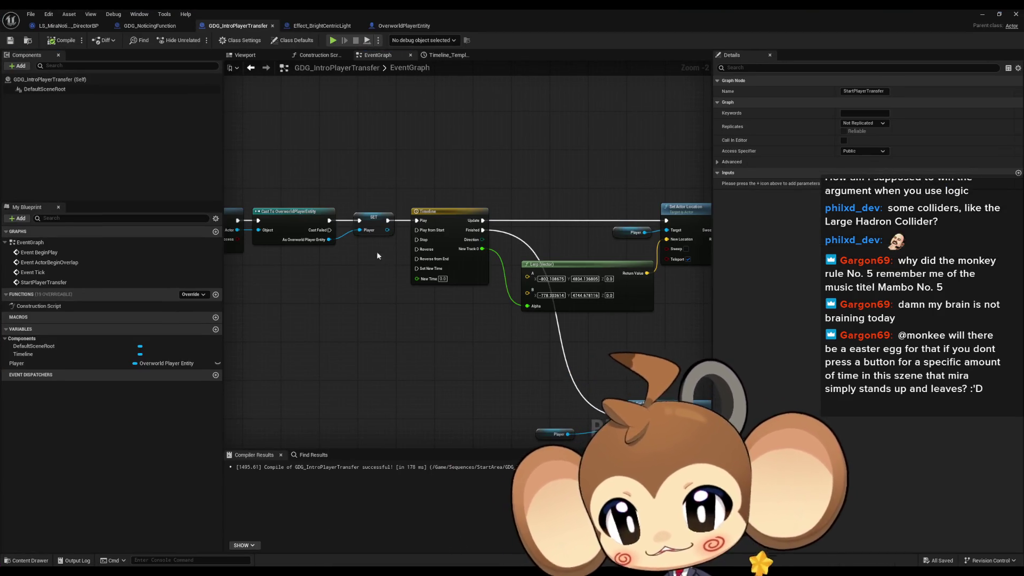
scroll(377, 251, "down", 3)
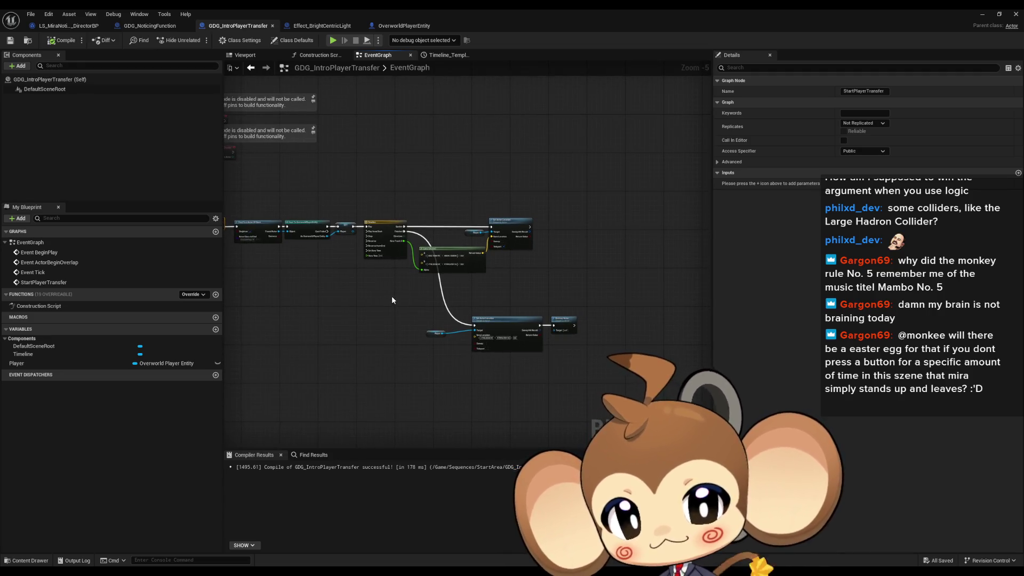
scroll(392, 300, "up", 2)
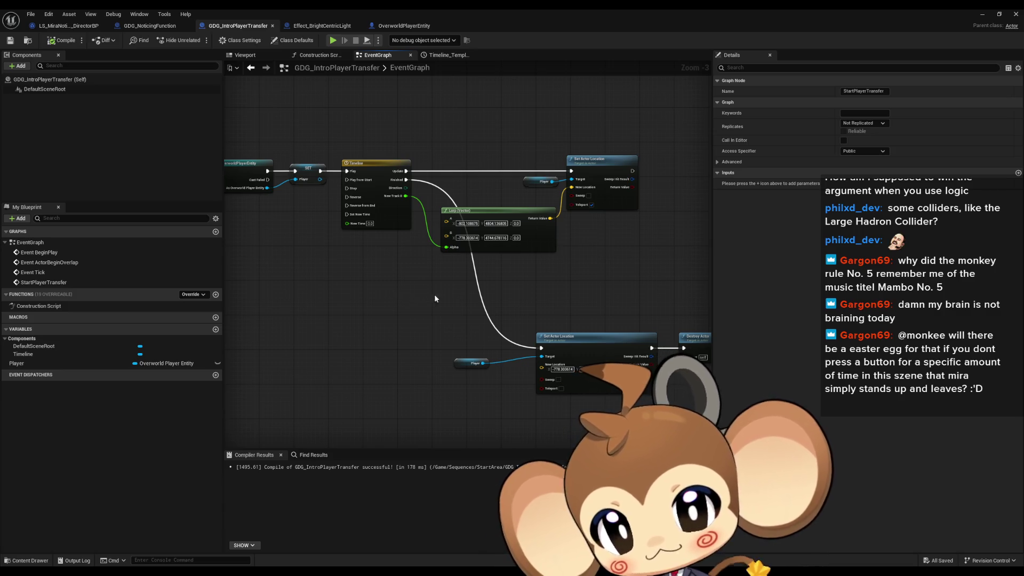
left_click_drag(434, 293, 495, 290)
left_click(489, 205)
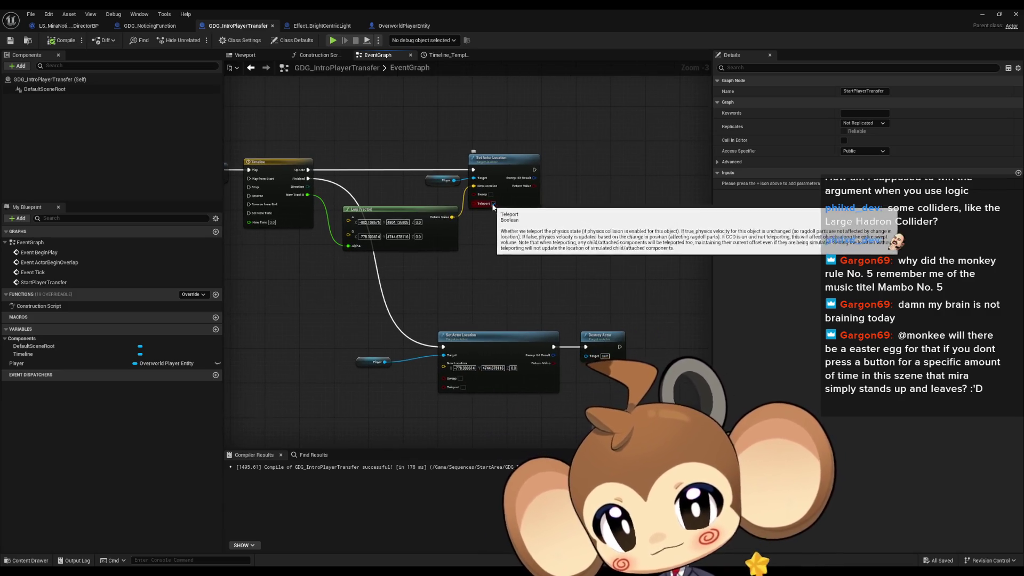
left_click(470, 408)
left_click_drag(362, 307, 392, 303)
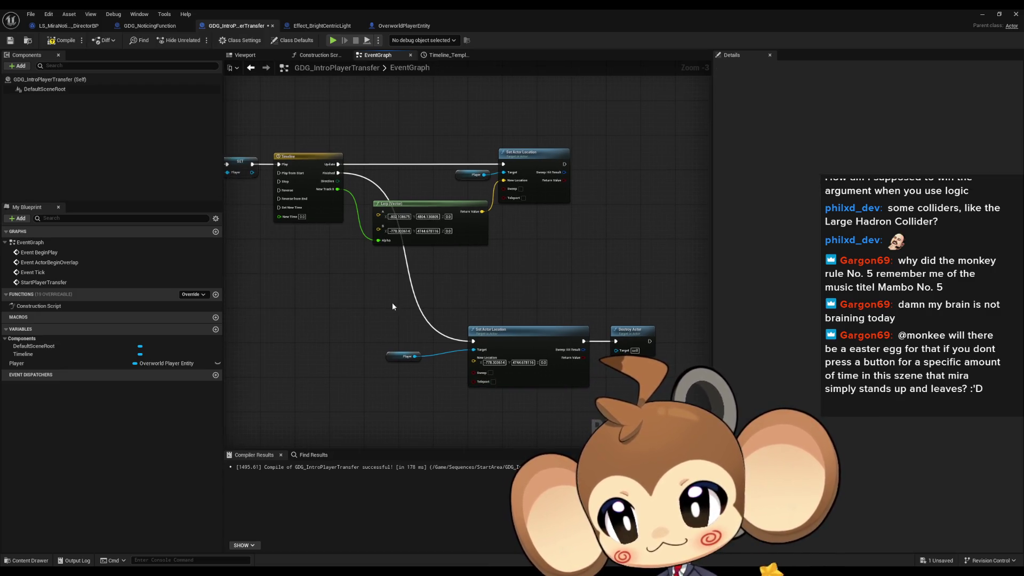
left_click_drag(367, 281, 396, 287)
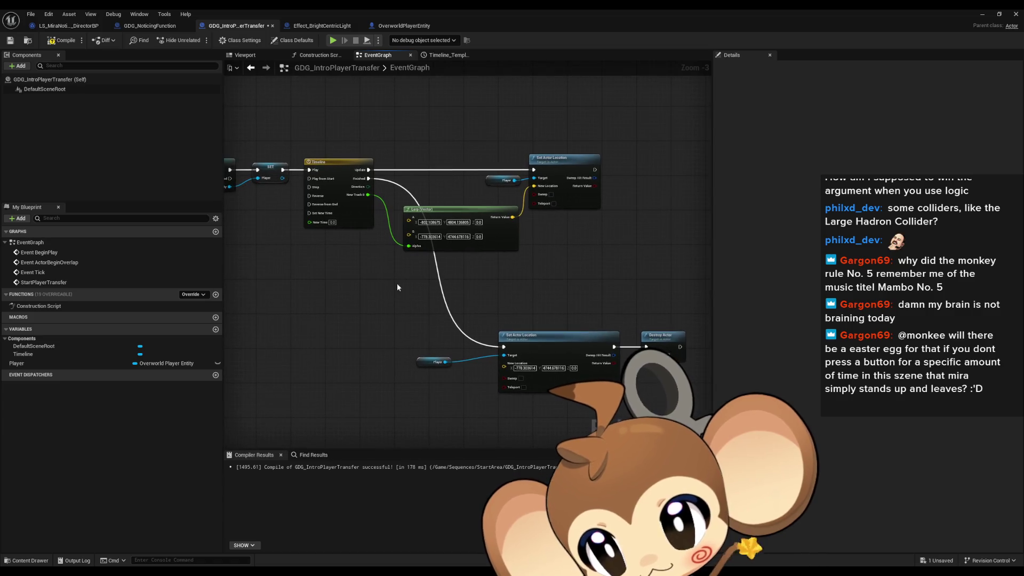
left_click(404, 26)
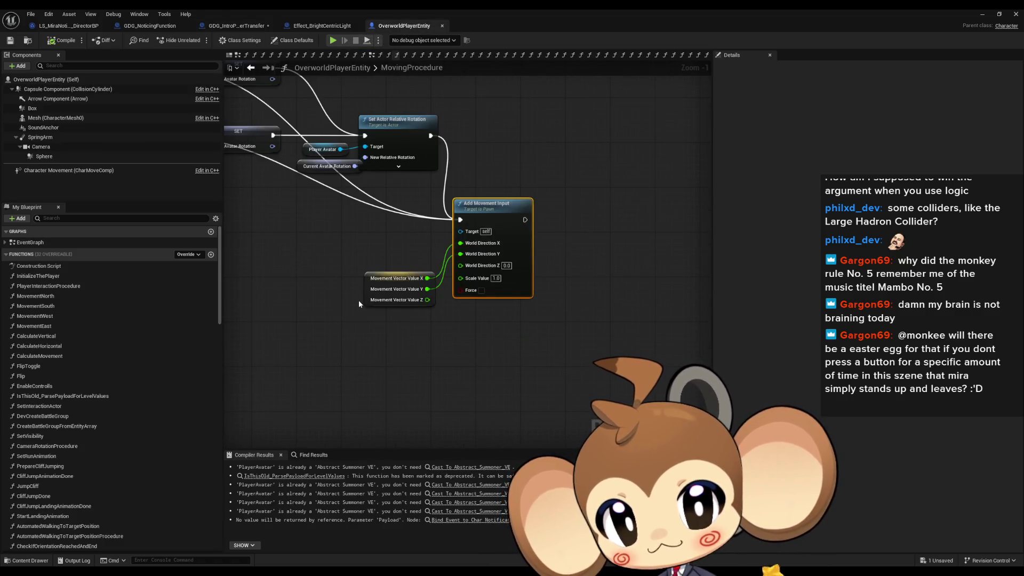
Find all references to the SpringArm component by class member
left_click_drag(340, 302, 409, 324)
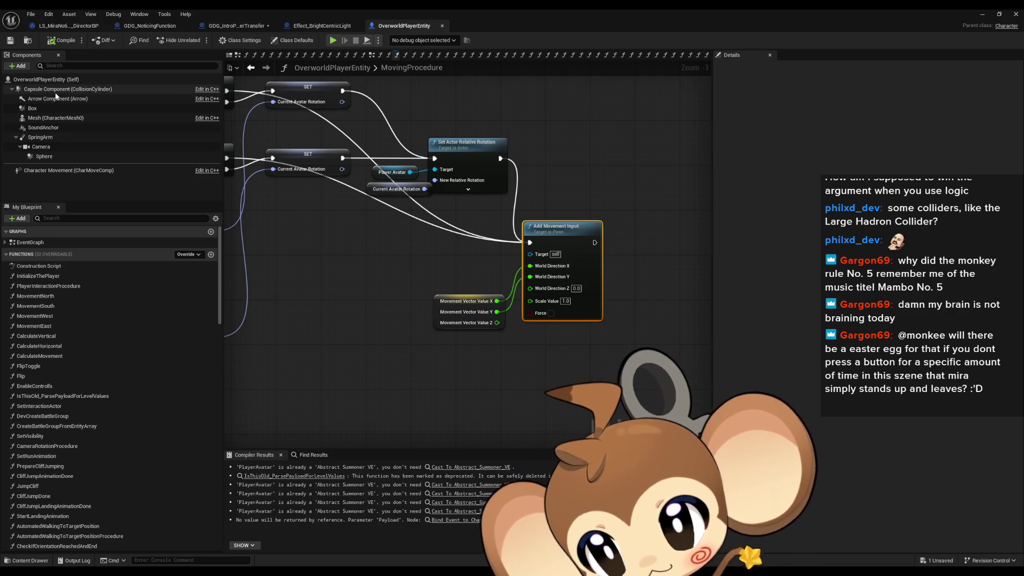
left_click(55, 137)
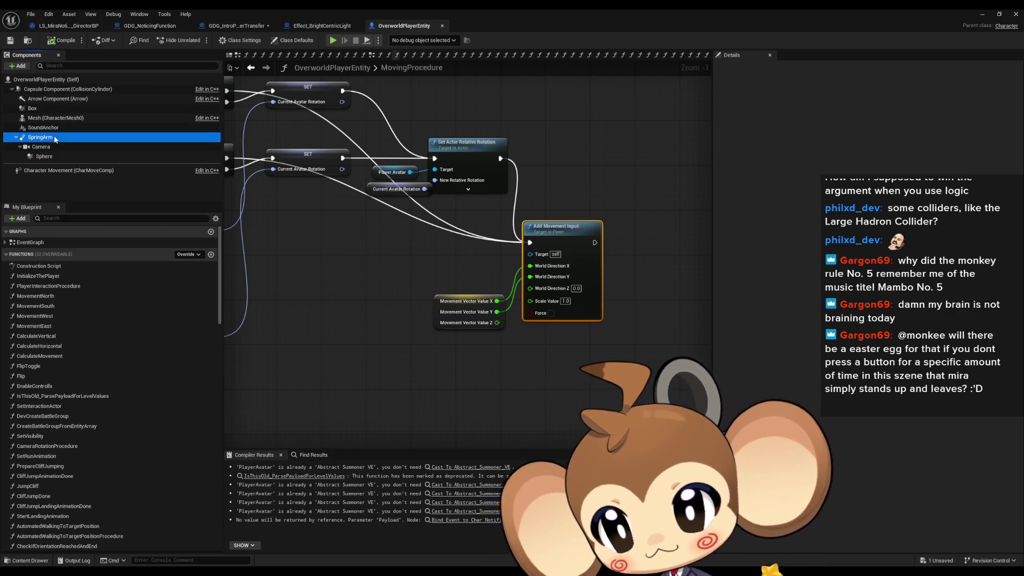
right_click(55, 138)
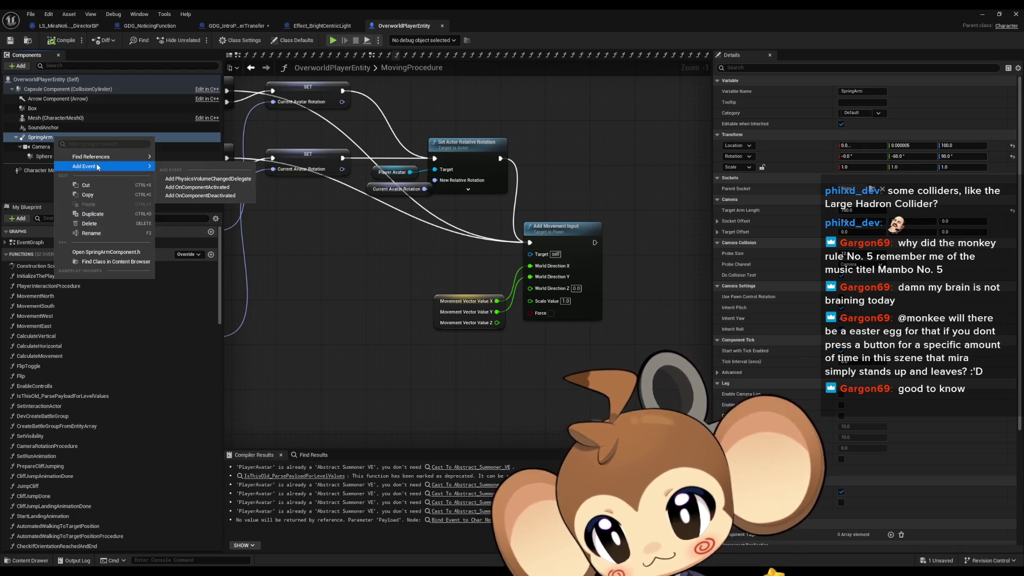
mouse_move(116, 159)
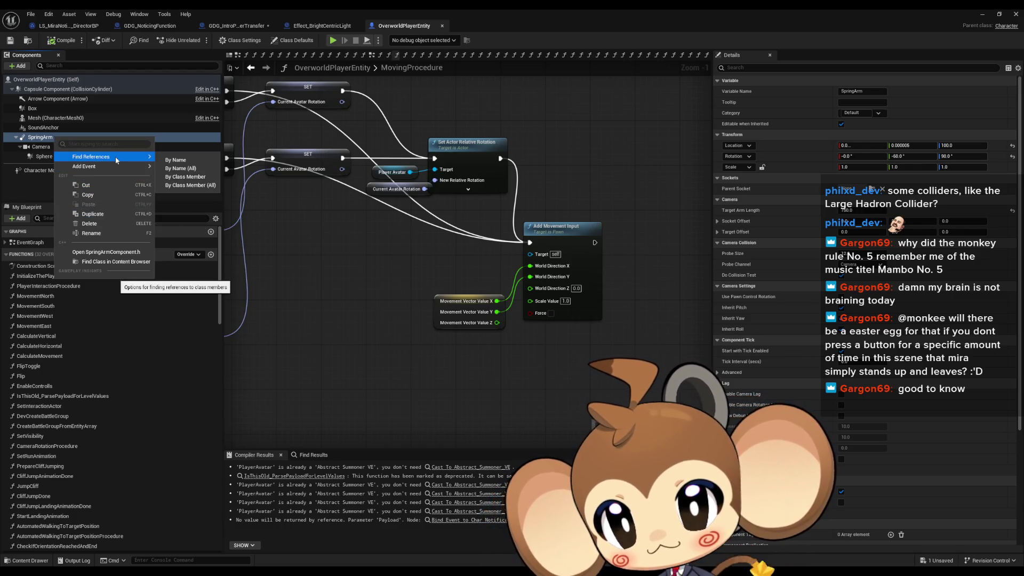
left_click(188, 177)
Step through the SpringArm references in InitializeThePlayer and CliffJumpAnimationDone
left_click(283, 489)
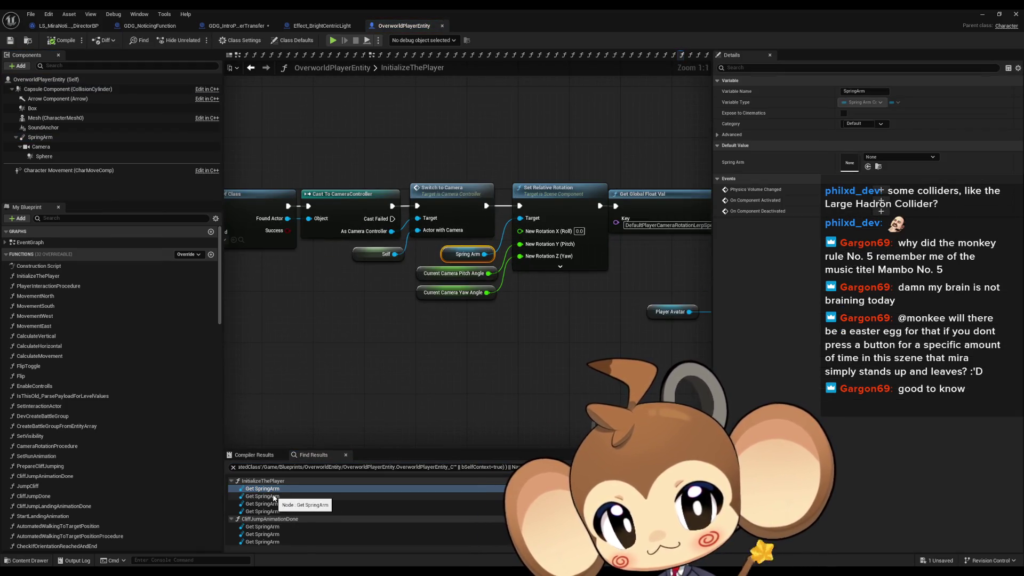
left_click(274, 497)
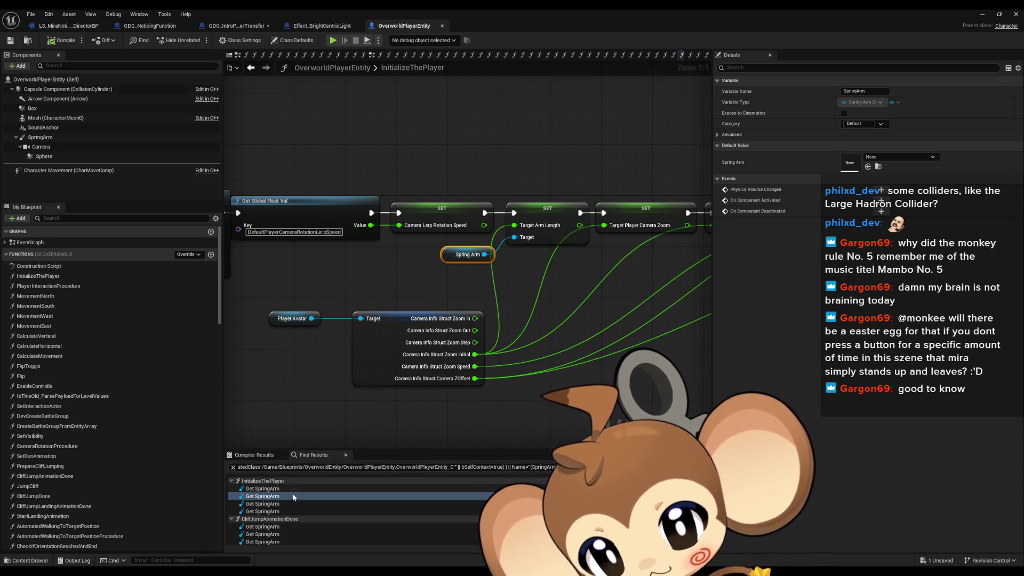
left_click(277, 505)
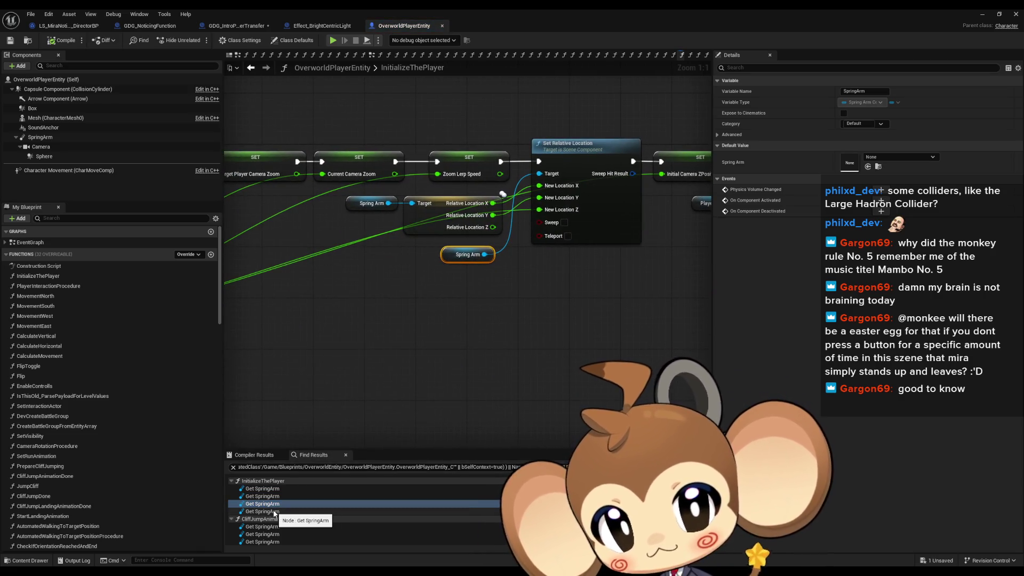
left_click(275, 513)
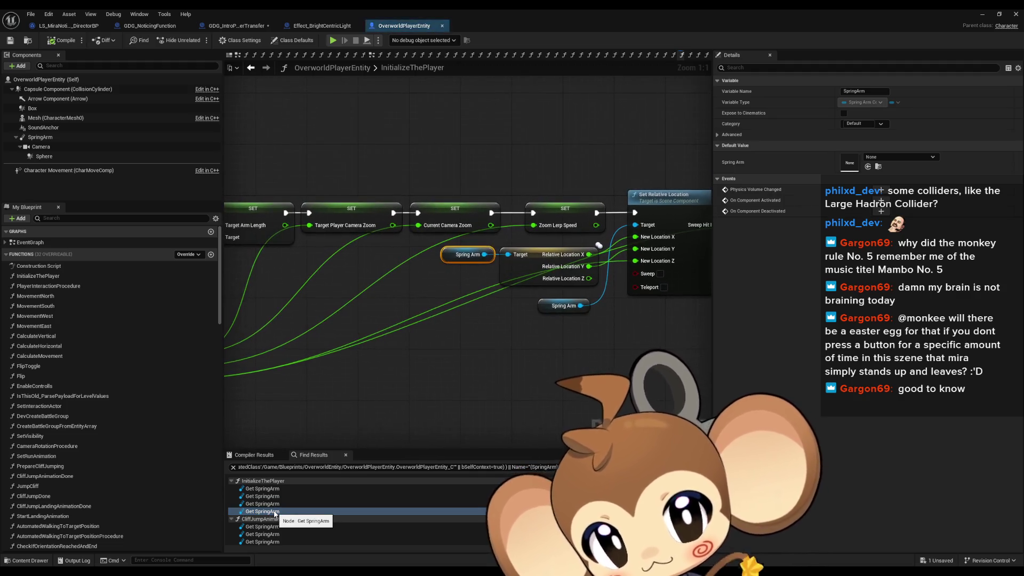
scroll(275, 513, "down", 2)
left_click(267, 488)
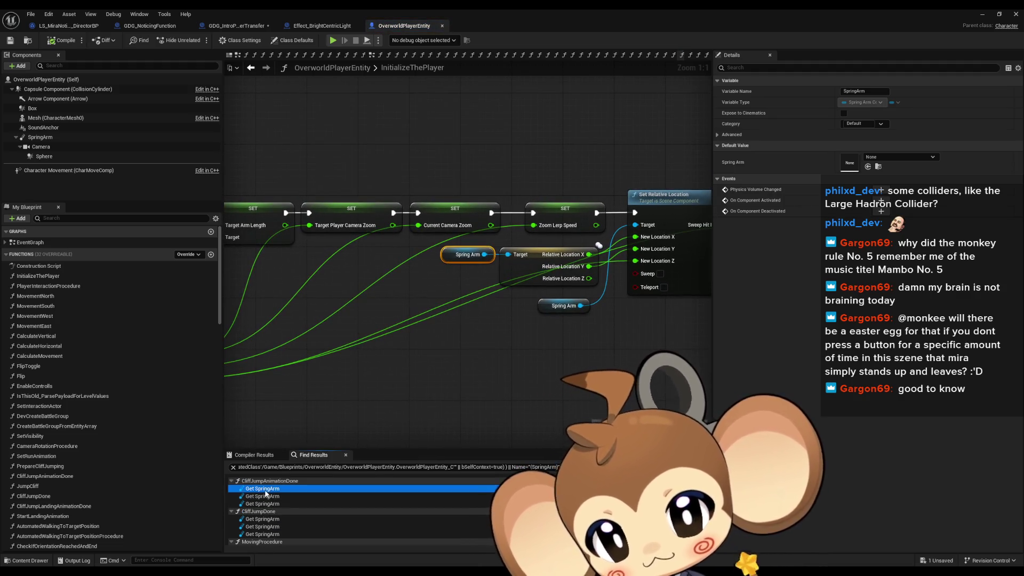
left_click(266, 496)
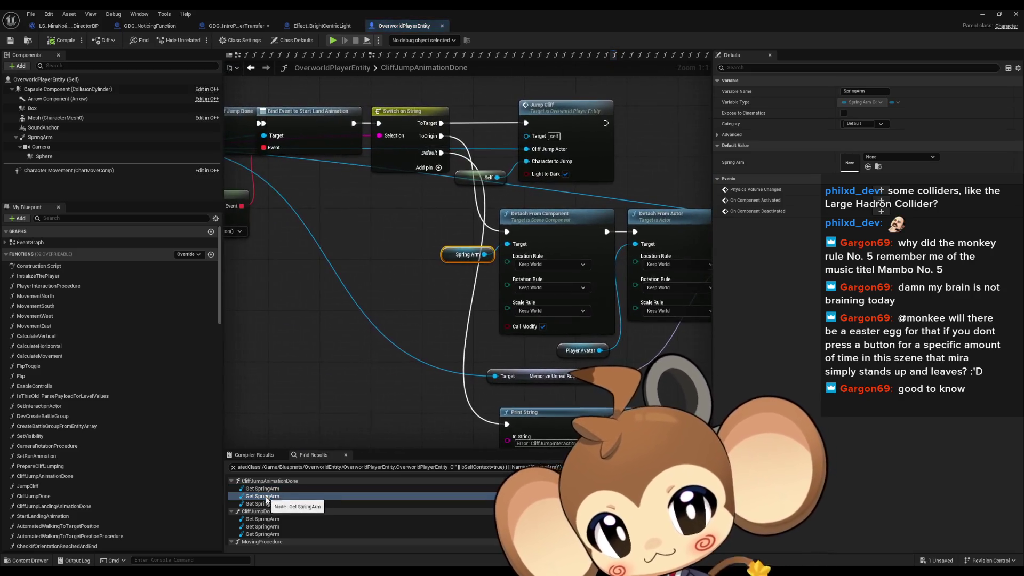
left_click(267, 503)
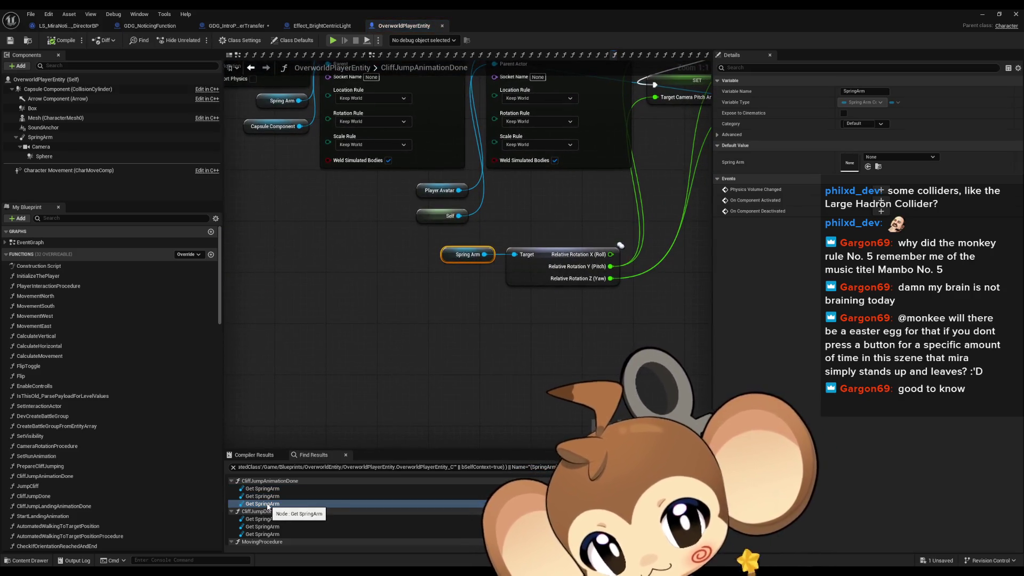
Continue through SpringArm references in CliffJumpDone and MovingProcedure to CameraZoomProcedure's Target Arm Length setter
scroll(268, 507, "down", 1)
left_click(266, 501)
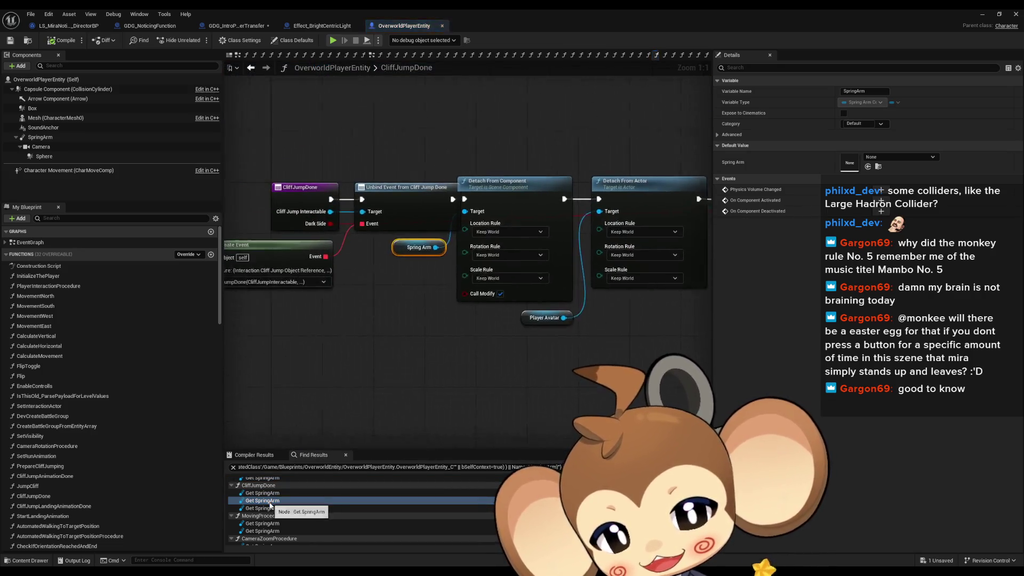
left_click(268, 508)
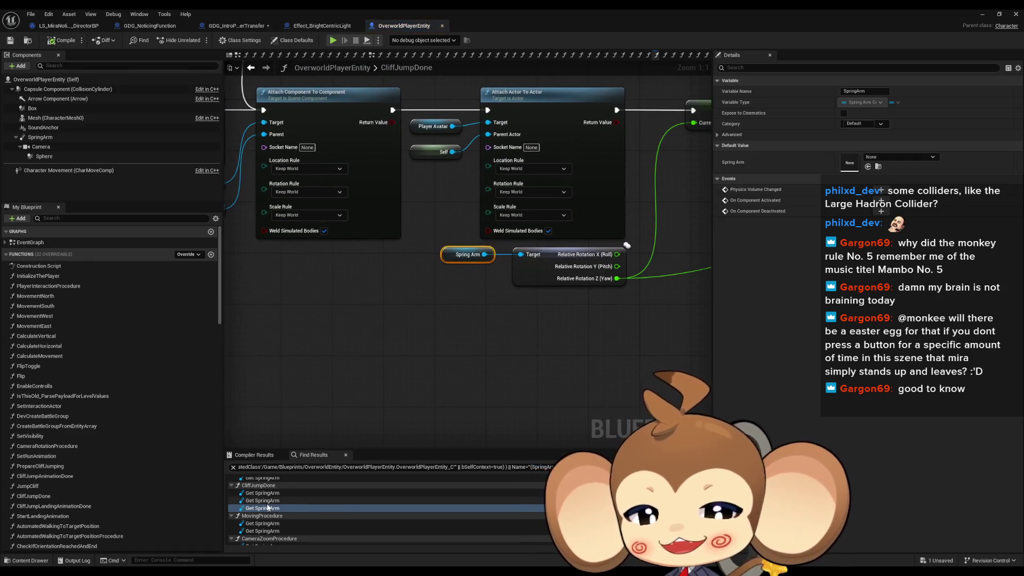
scroll(268, 508, "down", 2)
left_click(268, 486)
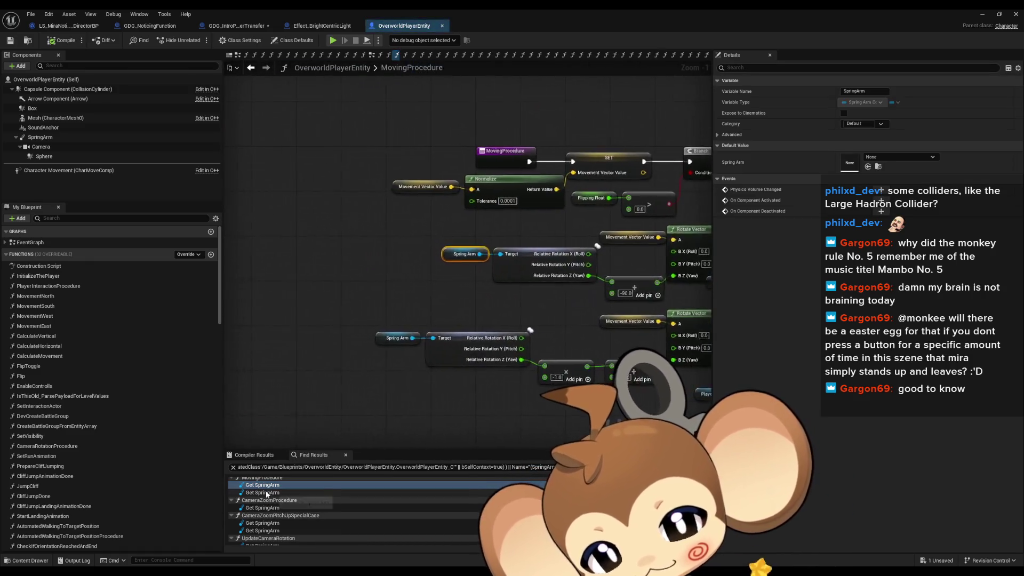
left_click(267, 492)
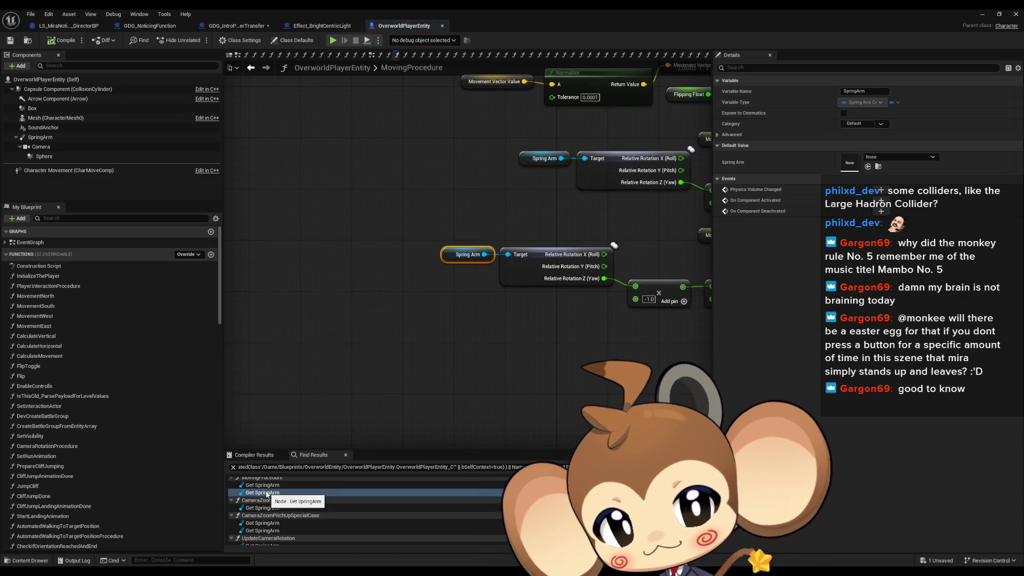
scroll(268, 494, "down", 1)
left_click(264, 504)
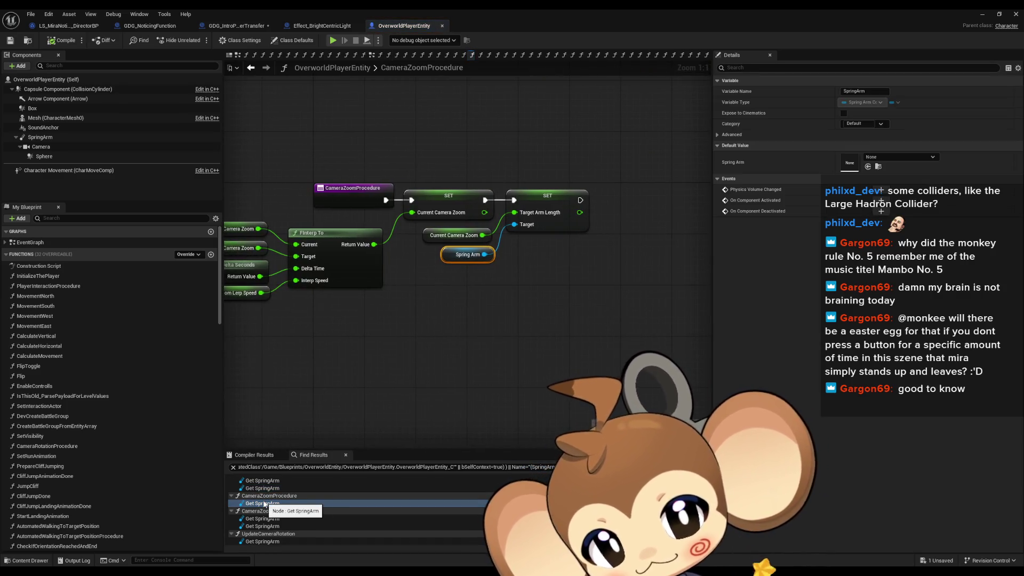
Inspect CameraZoomProcedure's entry node, Current Camera Zoom getter and SET Current Camera Zoom node
left_click(302, 161)
left_click(352, 188)
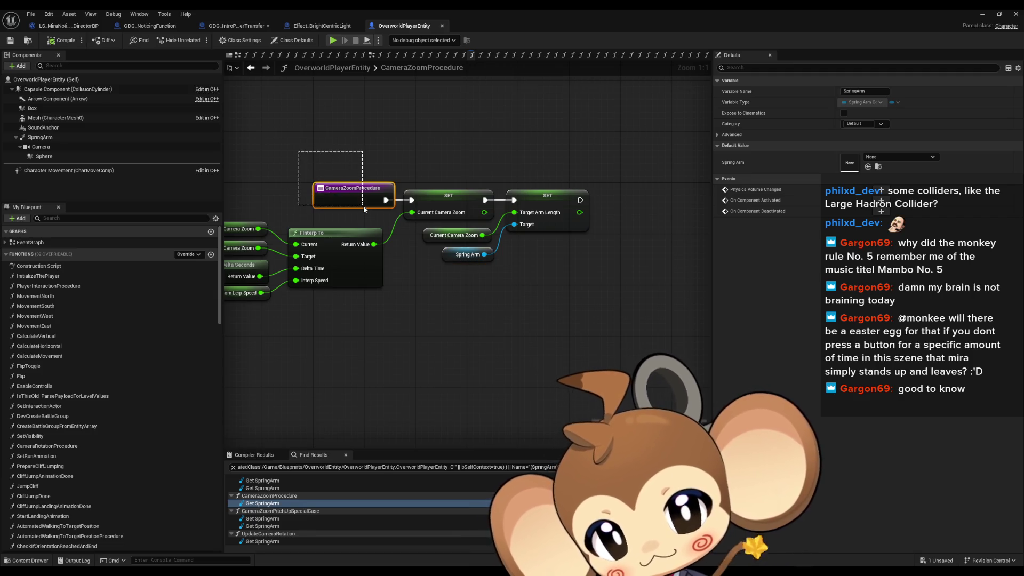
left_click(428, 235)
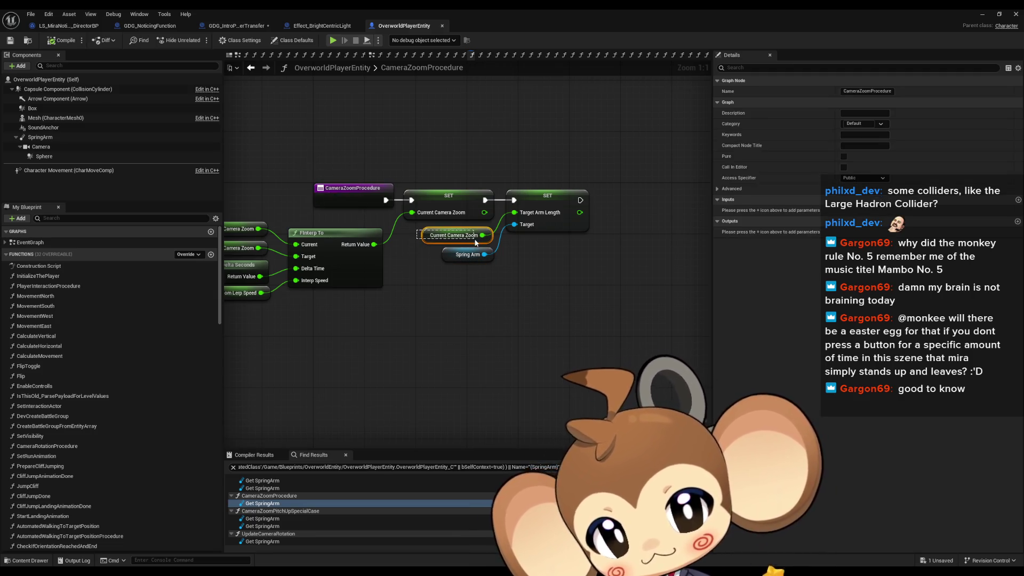
left_click_drag(426, 298, 580, 313)
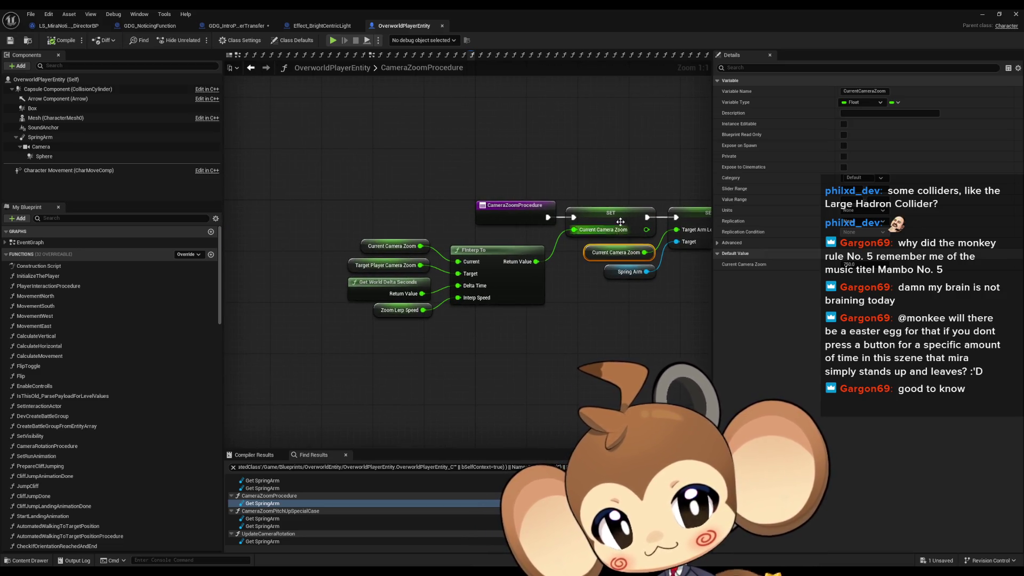
left_click(620, 222)
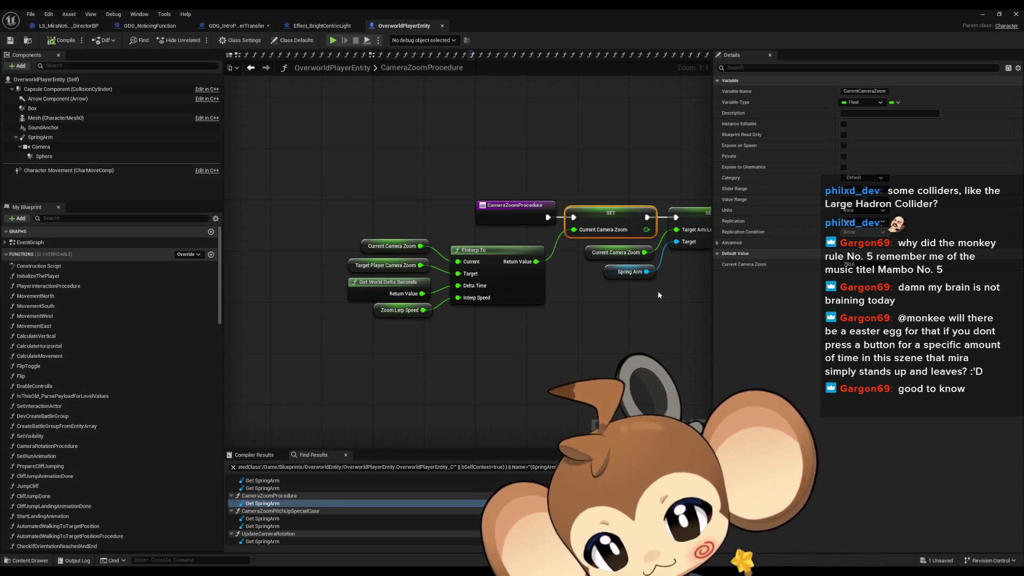
Check each Spring Arm reference in Find Results, then select CameraZoomProcedure's SET Target Arm Length nodes
left_click(258, 520)
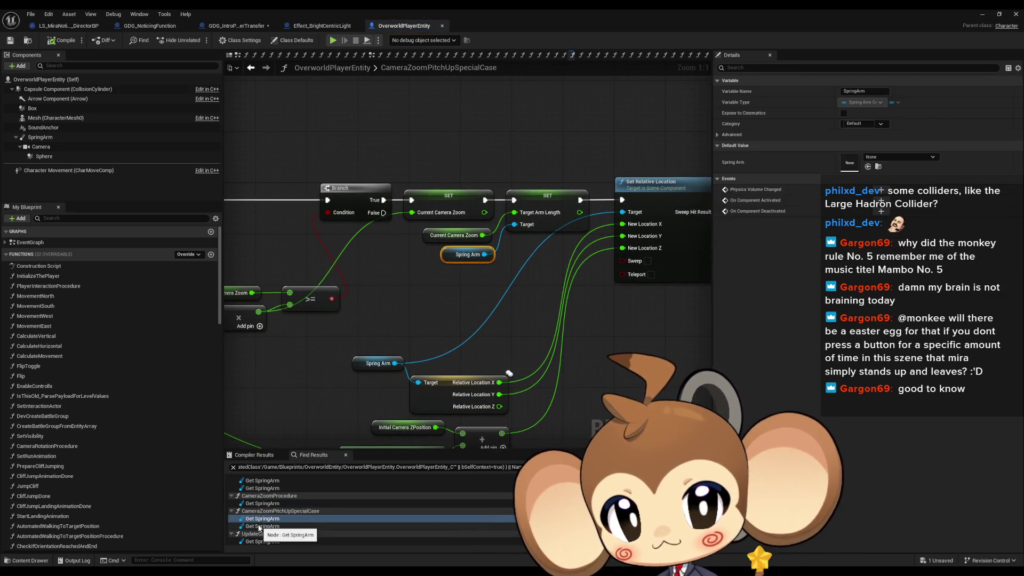
left_click(259, 526)
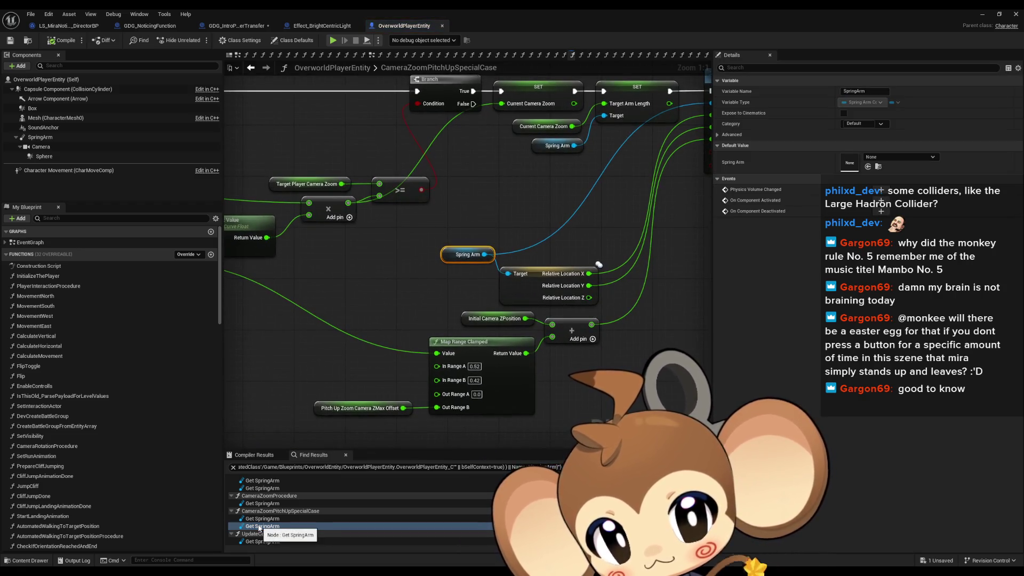
left_click(260, 520)
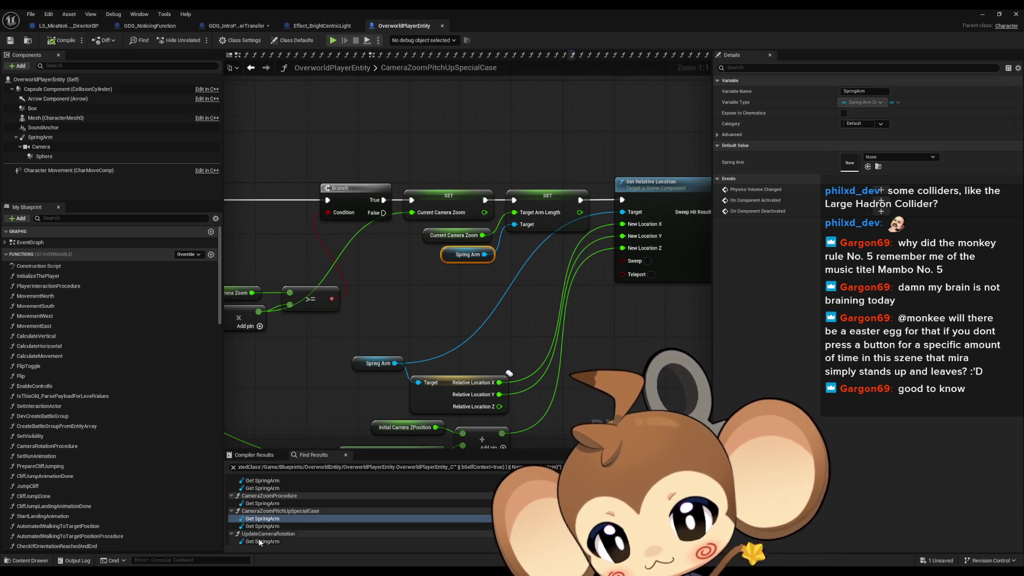
left_click(260, 542)
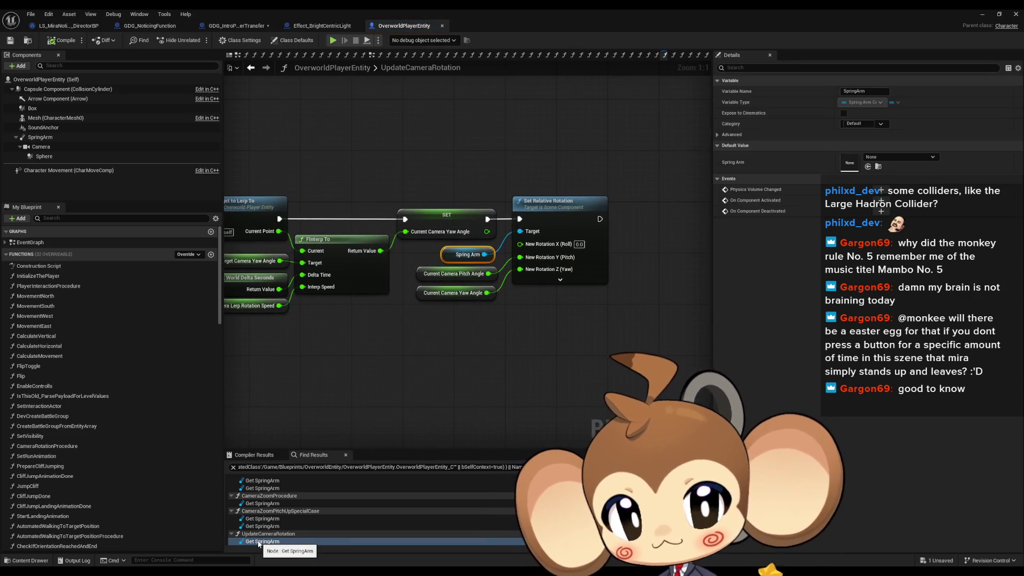
left_click(266, 520)
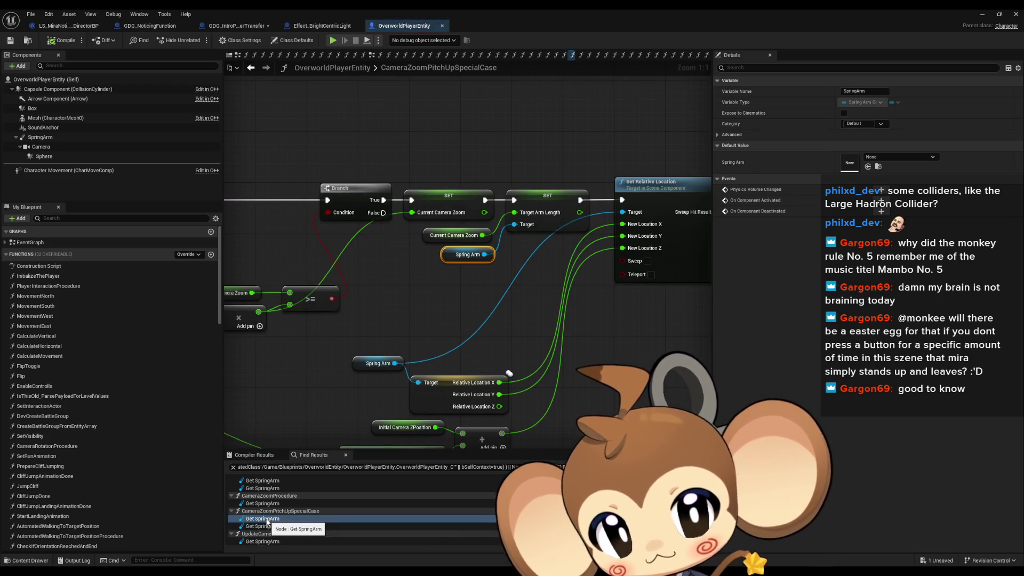
left_click(263, 505)
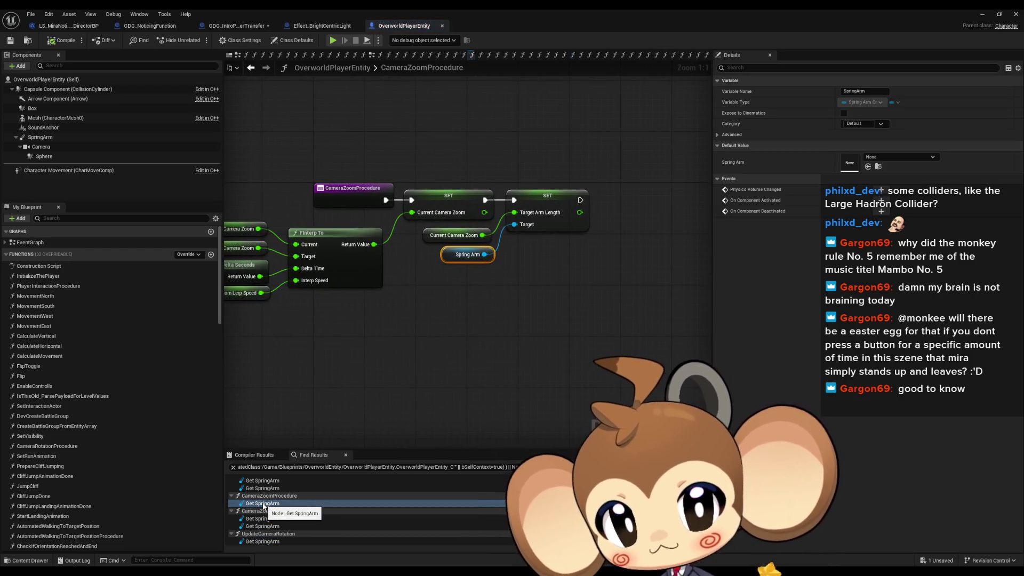
left_click_drag(483, 246, 516, 163)
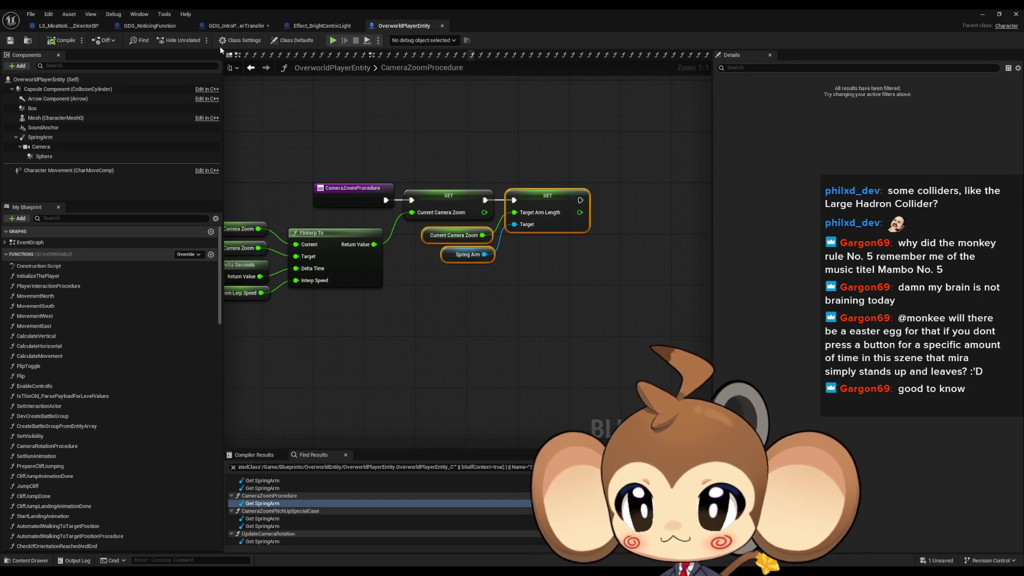
left_click(149, 26)
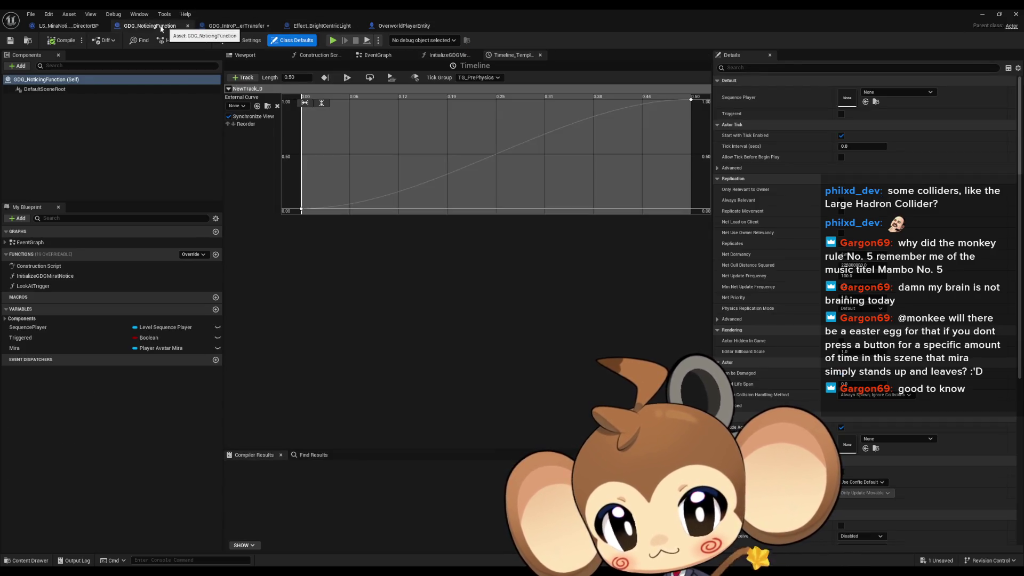
Open the Start Player Transfer event's blueprint and paste the copied arm-length nodes near the teleport
left_click(63, 26)
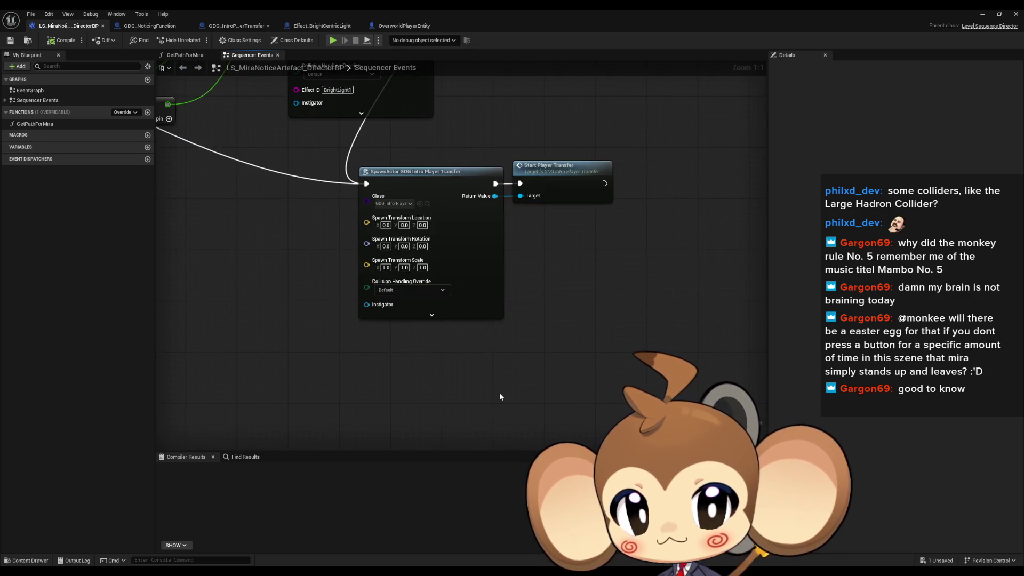
double_click(564, 195)
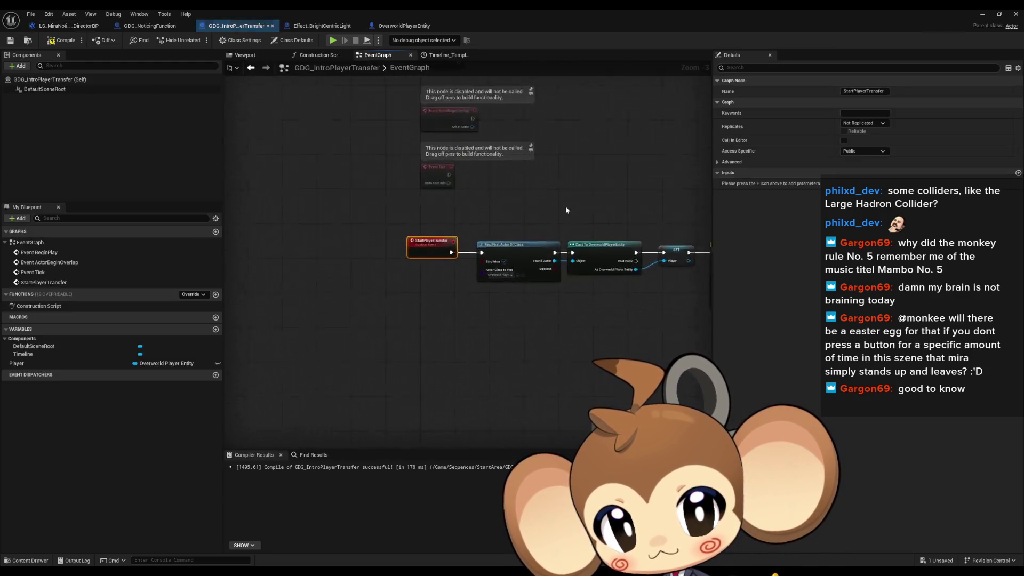
mouse_move(565, 210)
left_mouse_down()
mouse_move(232, 167)
mouse_move(154, 133)
mouse_move(152, 112)
left_mouse_up()
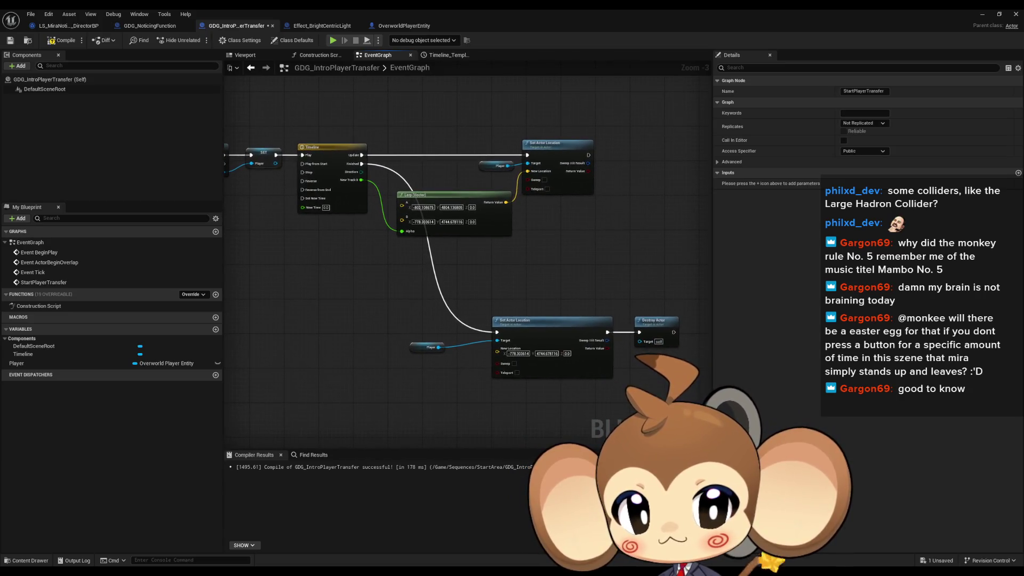
scroll(553, 243, "up", 2)
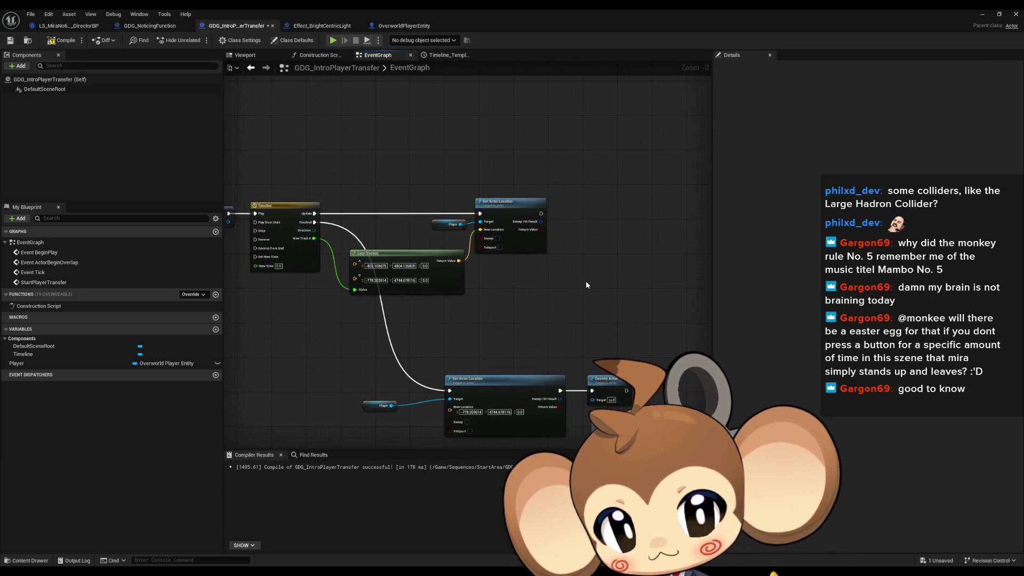
key("ctrl+v")
scroll(502, 260, "up", 2)
mouse_move(420, 218)
left_mouse_down()
mouse_move(348, 247)
mouse_move(306, 247)
left_mouse_up()
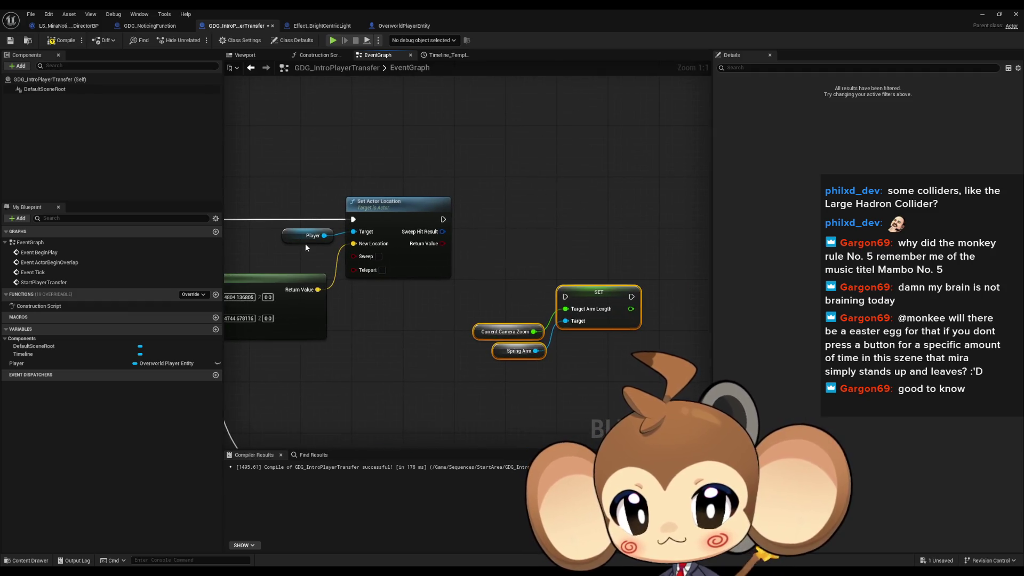
From Player, add a Spring Arm getter, a SET Target Arm Length node and a Current Camera Zoom getter
left_click_drag(379, 308, 381, 311)
type("spring ar")
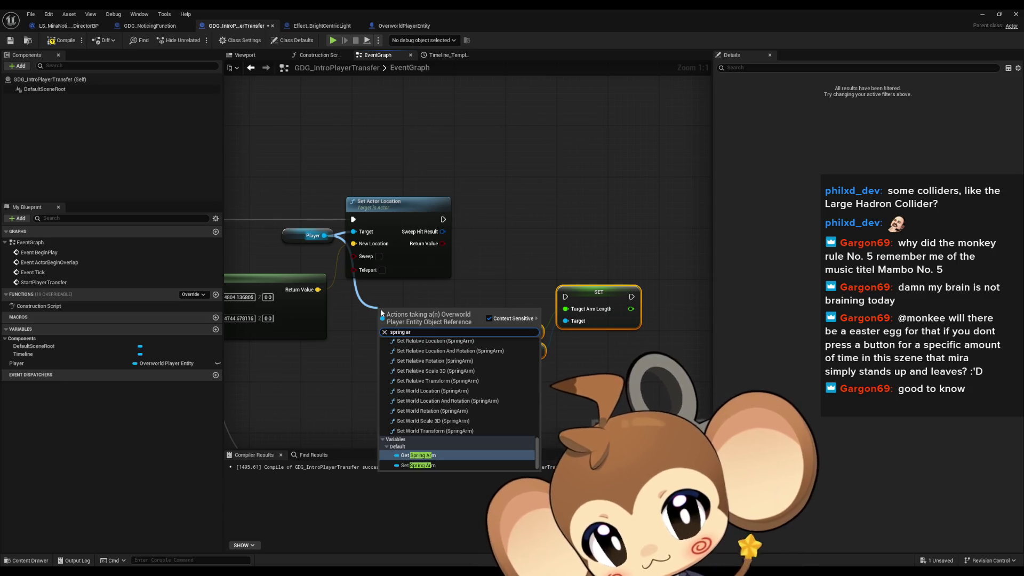
key("Return")
mouse_move(443, 313)
left_mouse_down()
mouse_move(606, 240)
mouse_move(528, 233)
left_mouse_up()
type("set")
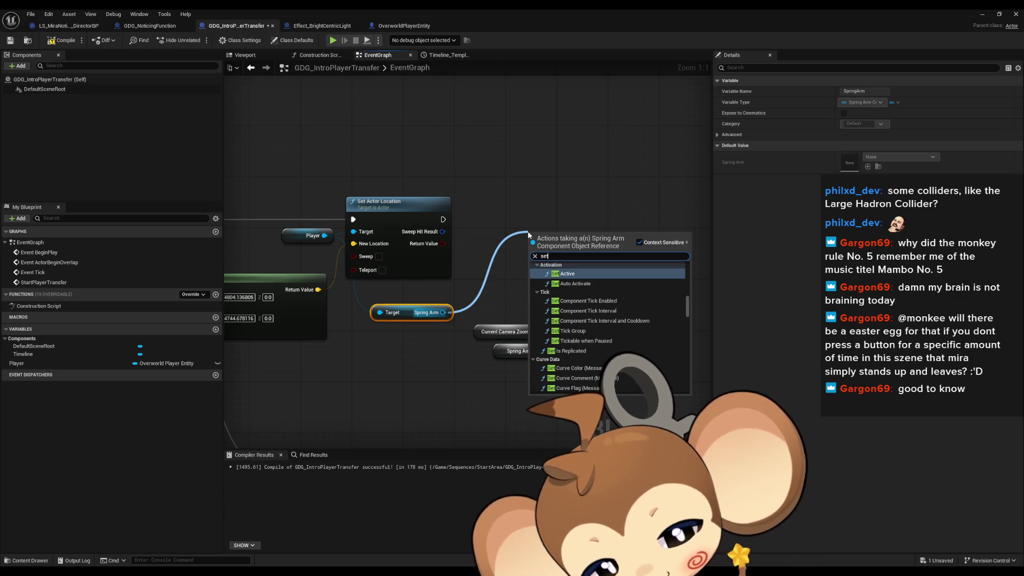
type(" tar")
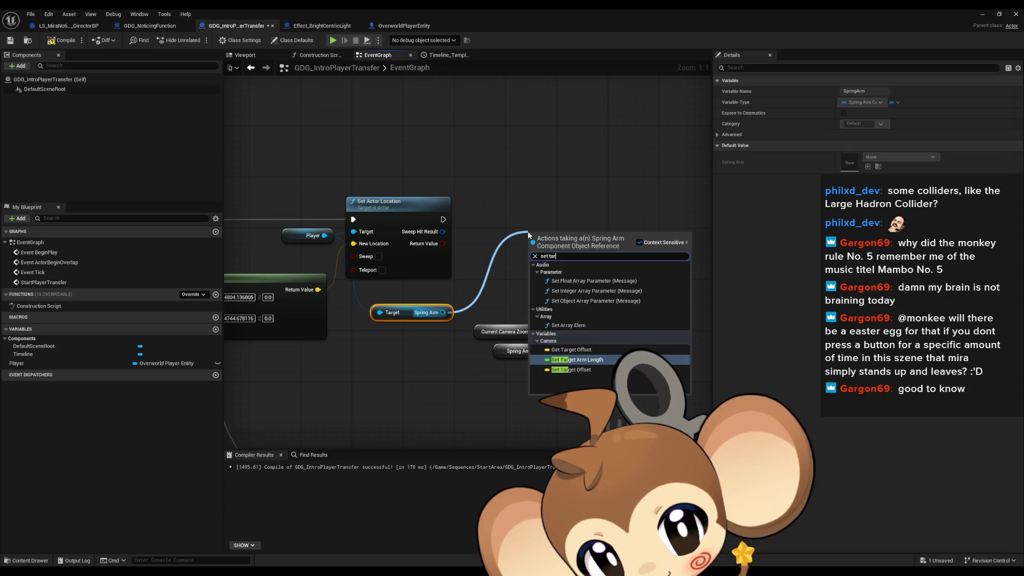
left_click(577, 360)
mouse_move(325, 236)
left_mouse_down()
mouse_move(411, 293)
mouse_move(453, 304)
left_mouse_up()
type("current cam")
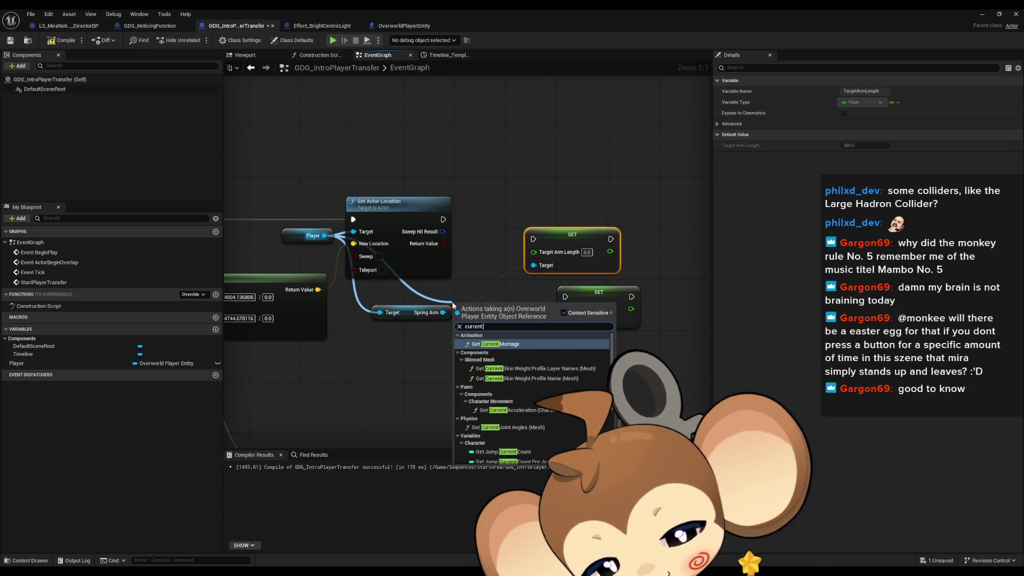
key("Return")
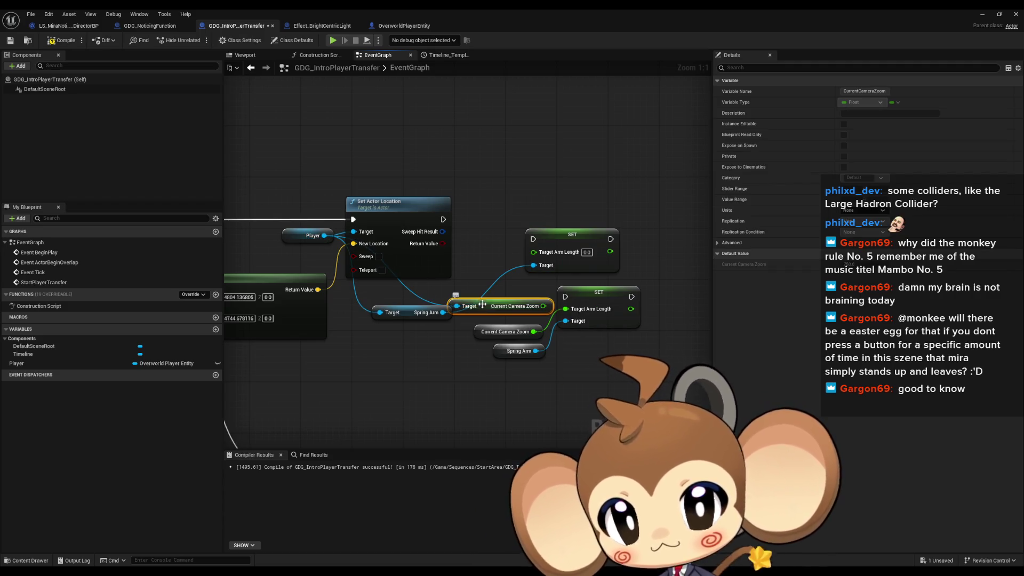
Arrange the arm-length setter chain and move it beside the final Set Actor Location
left_click_drag(405, 316, 405, 349)
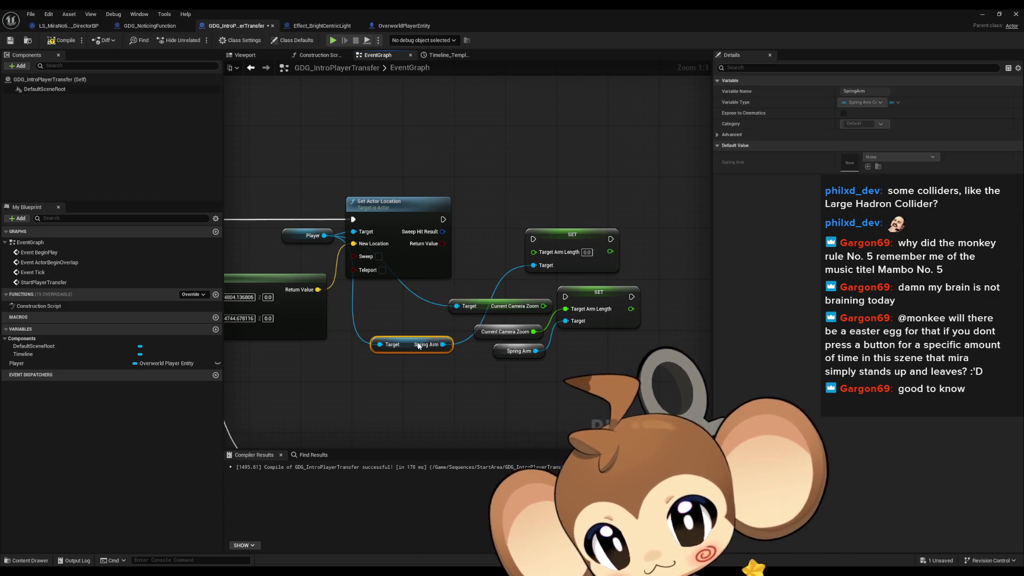
mouse_move(501, 306)
left_mouse_down()
mouse_move(400, 312)
mouse_move(533, 251)
mouse_move(444, 220)
left_mouse_up()
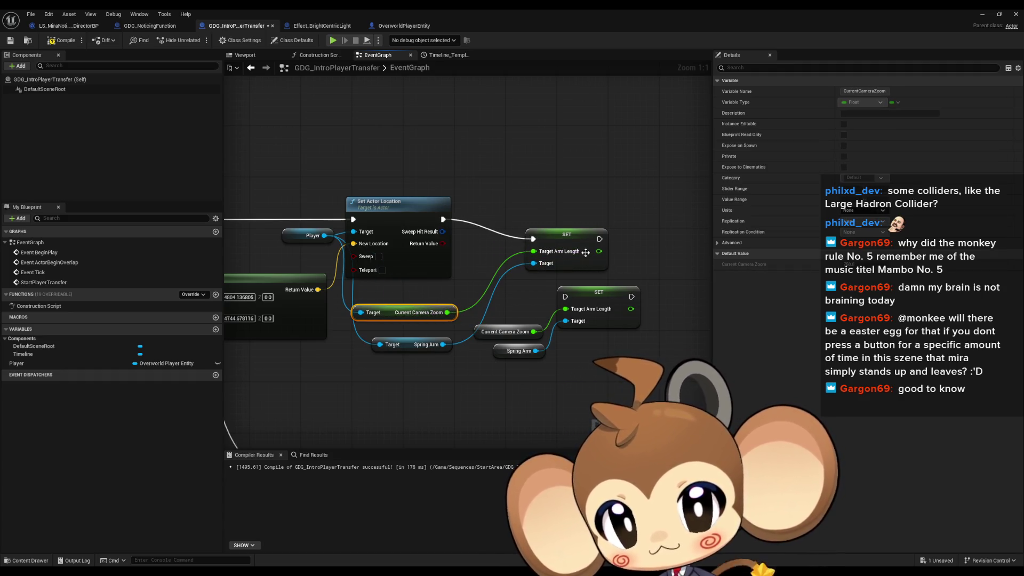
left_click_drag(585, 252, 526, 231)
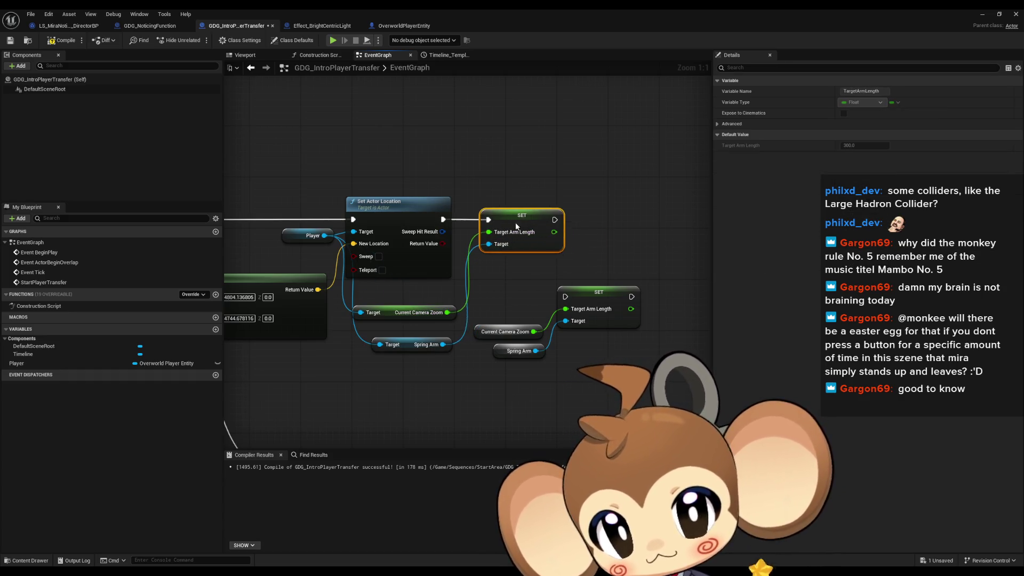
left_click_drag(482, 181, 543, 261)
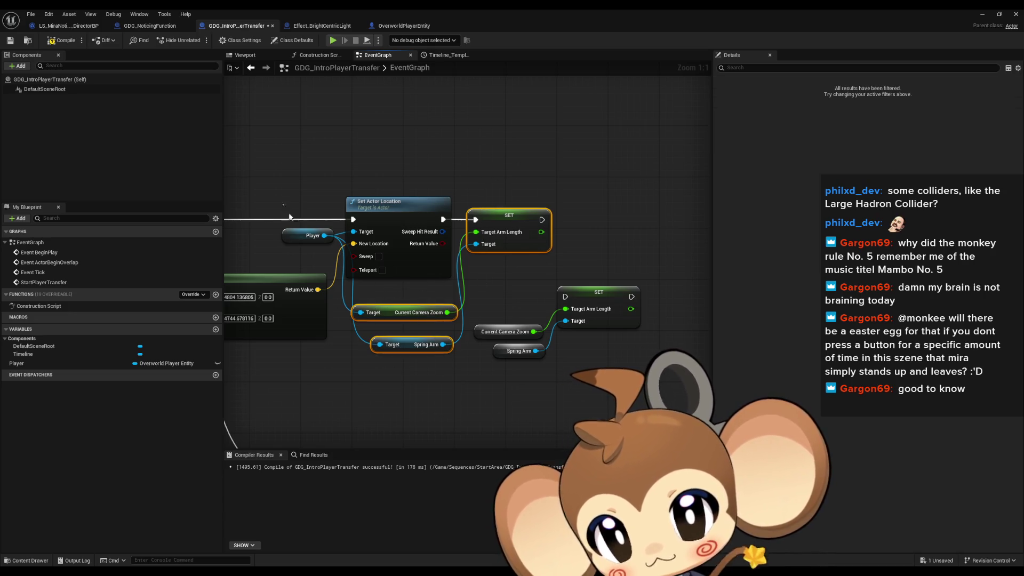
left_click_drag(472, 278, 545, 362)
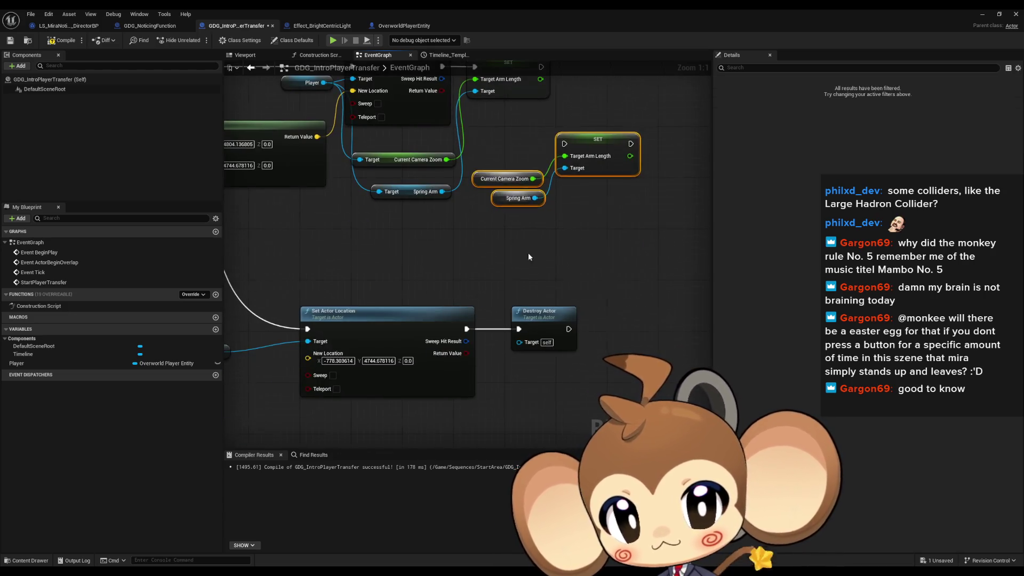
key("Delete")
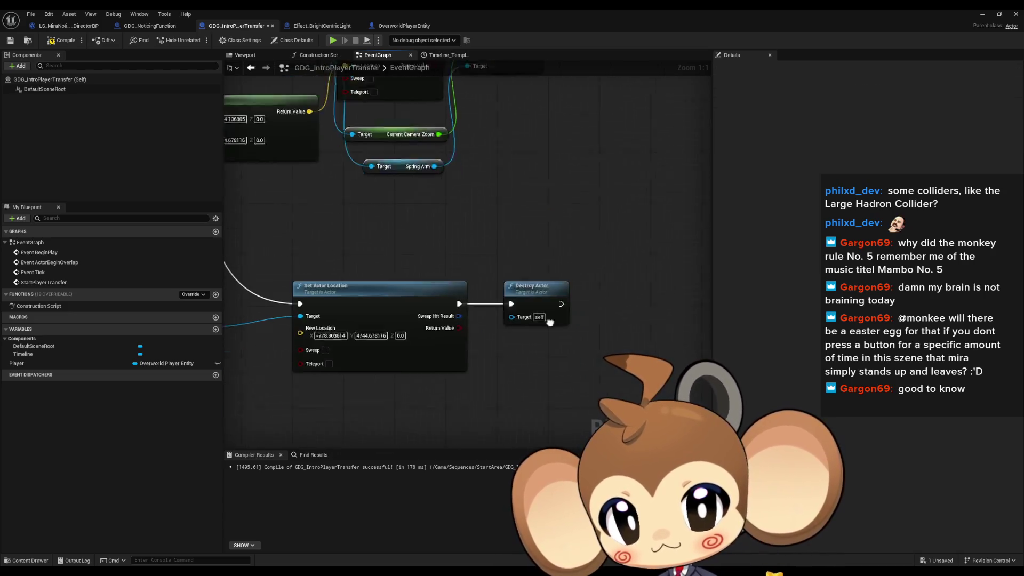
key("ctrl+v")
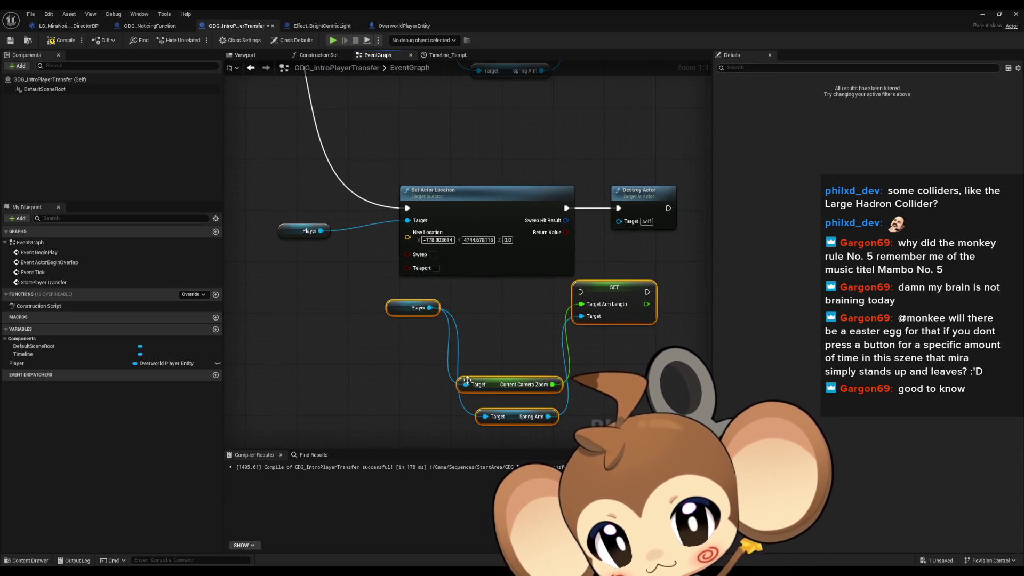
Feed the existing Player into the getters, run the setter after teleport, and start a play test
mouse_move(321, 231)
left_mouse_down()
mouse_move(344, 290)
mouse_move(353, 279)
left_mouse_up()
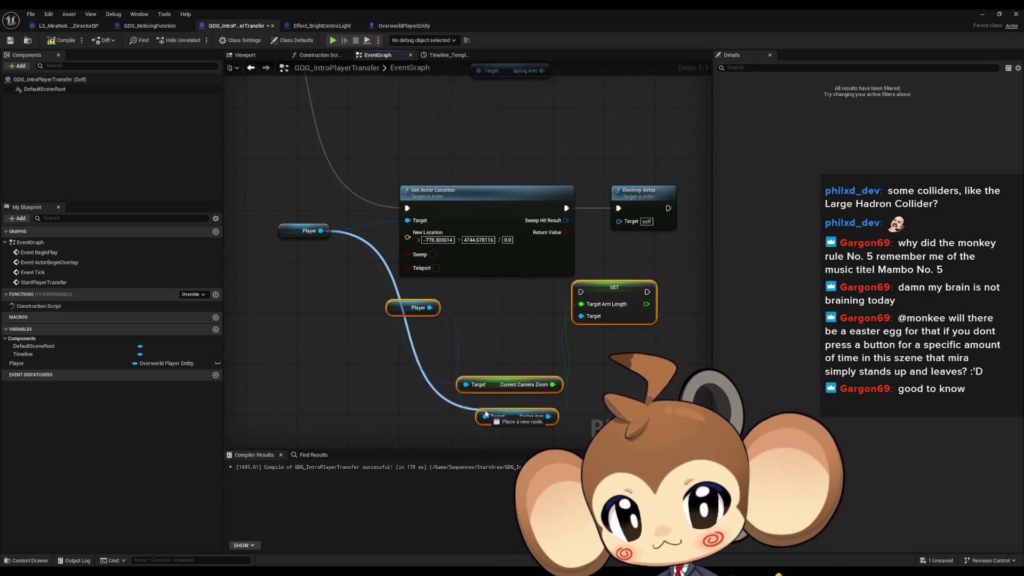
left_click_drag(486, 413, 485, 416)
left_click(414, 308)
key("Delete")
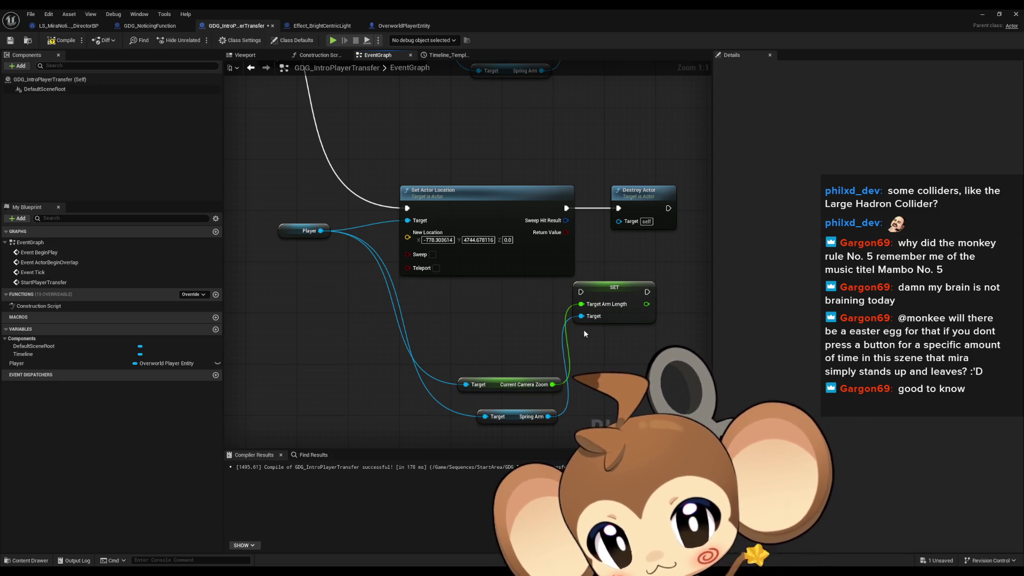
mouse_move(581, 292)
left_mouse_down()
mouse_move(566, 208)
mouse_move(650, 256)
mouse_move(661, 281)
left_mouse_up()
left_click(1016, 14)
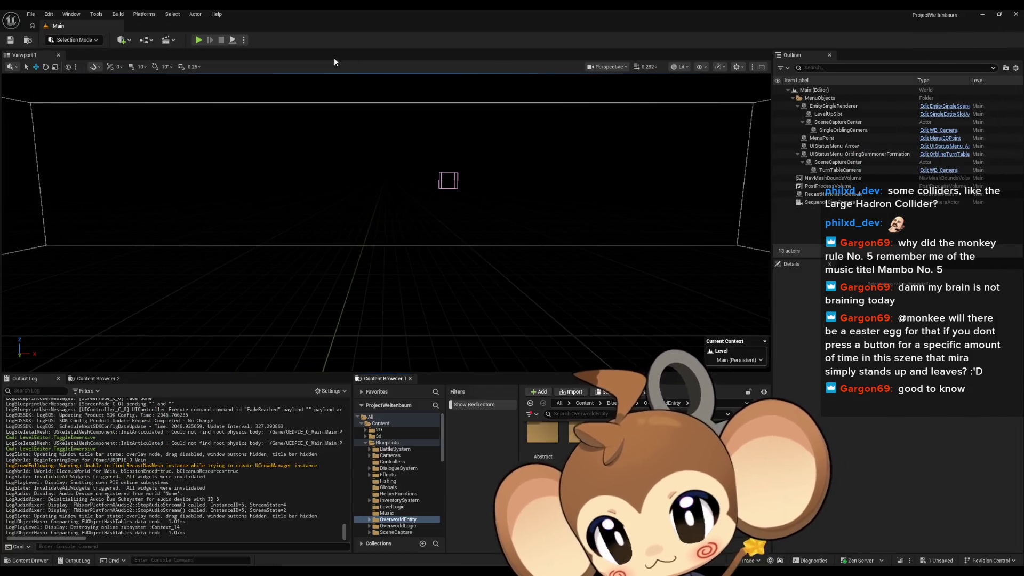
key("alt+p")
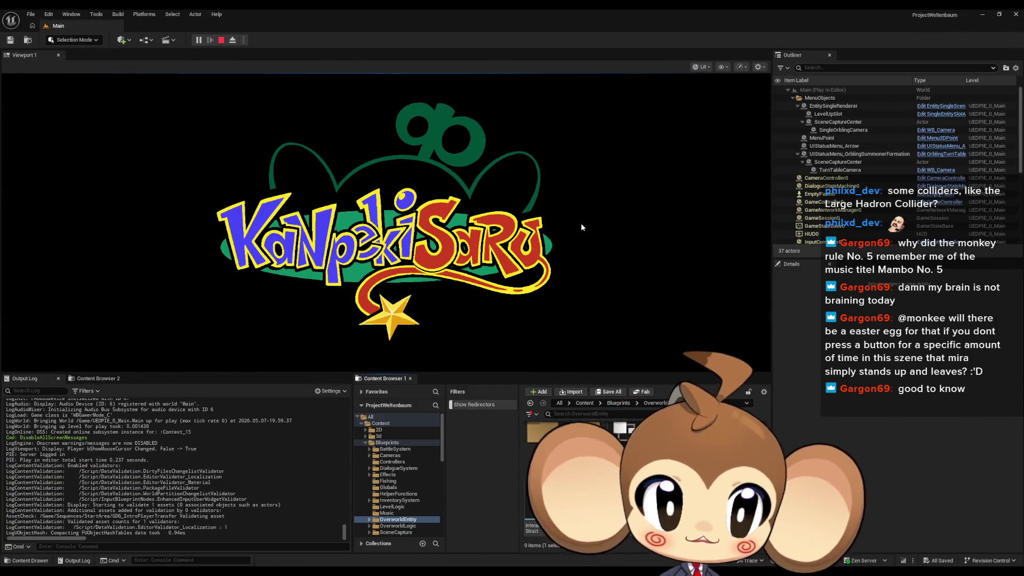
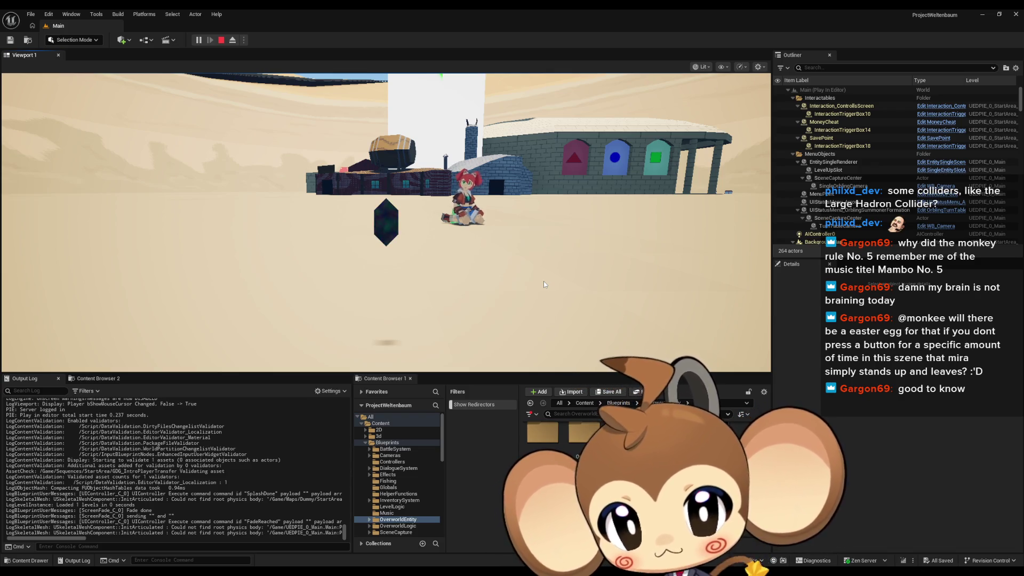
Leave the full-screen game view and stop the test play
key("F11")
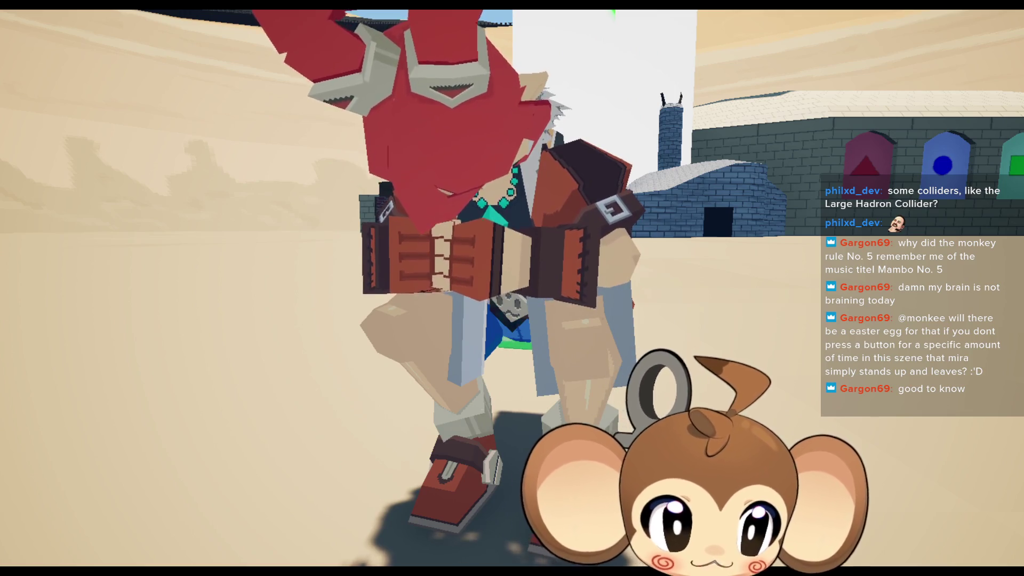
key("F11")
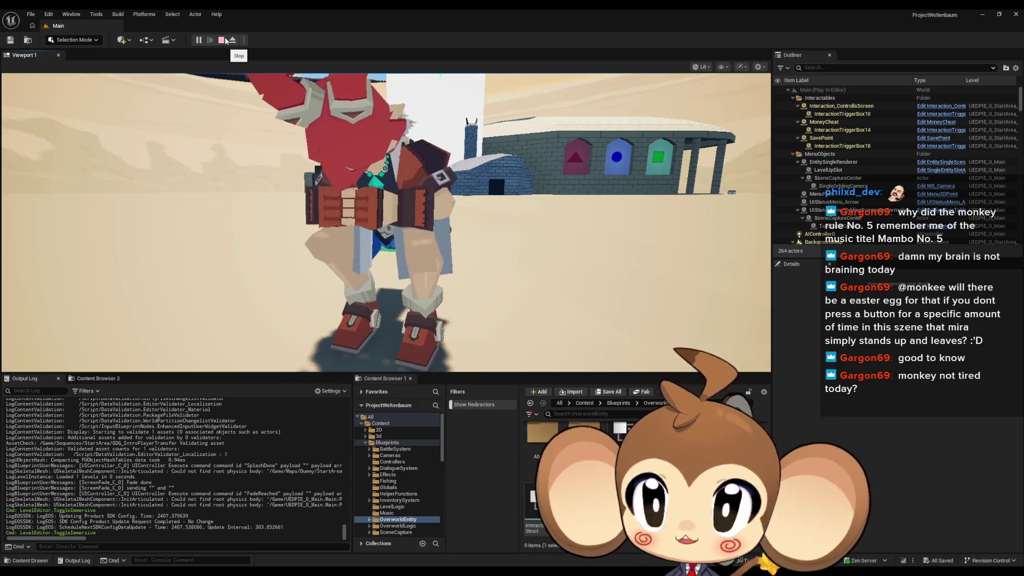
left_click(225, 40)
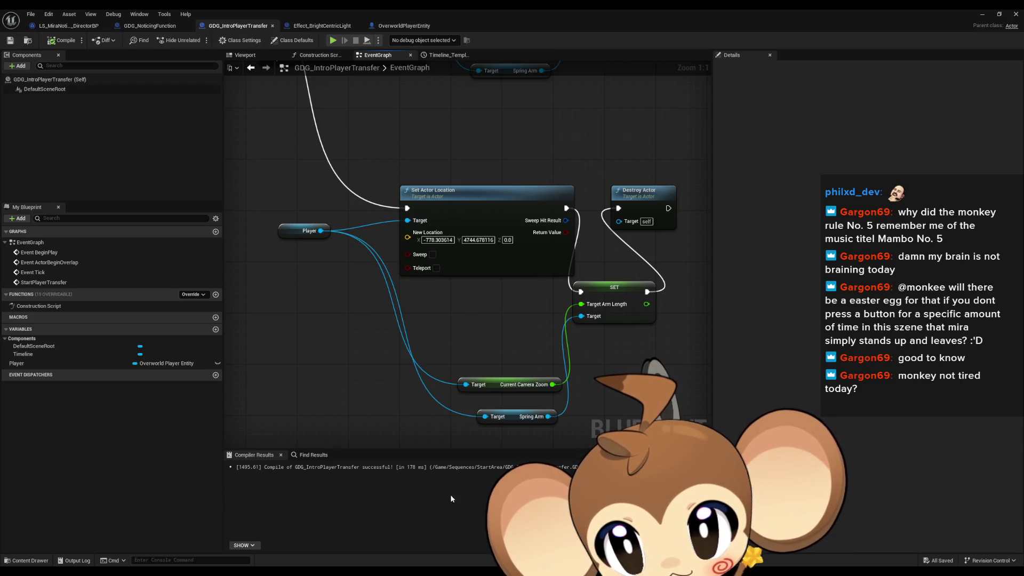
Duplicate the Player and Spring Arm getter nodes in the GDG_IntroPlayerTransfer event graph
scroll(363, 322, "down", 2)
left_click_drag(363, 322, 422, 430)
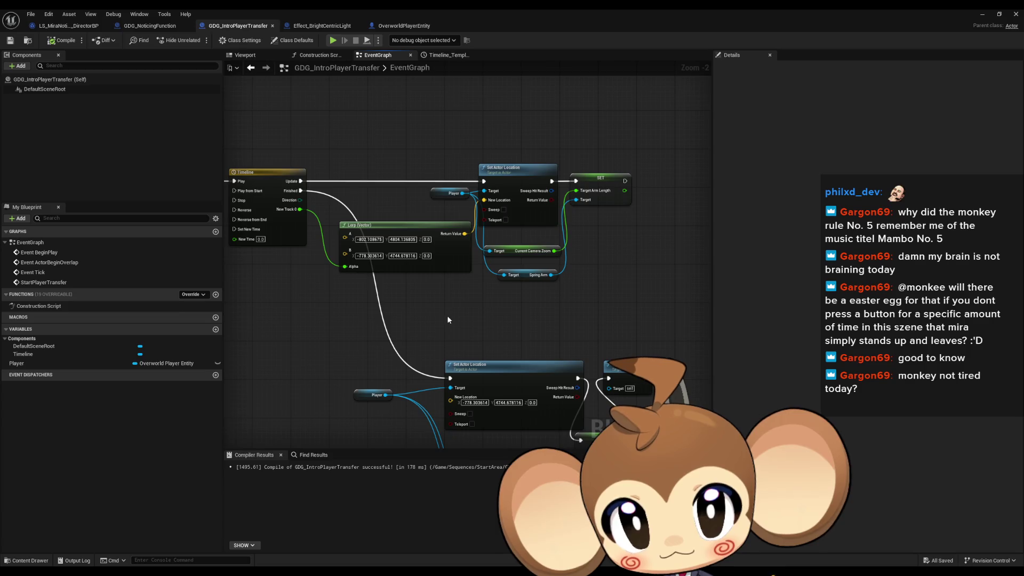
mouse_move(448, 320)
left_mouse_down()
mouse_move(472, 272)
mouse_move(388, 265)
left_mouse_up()
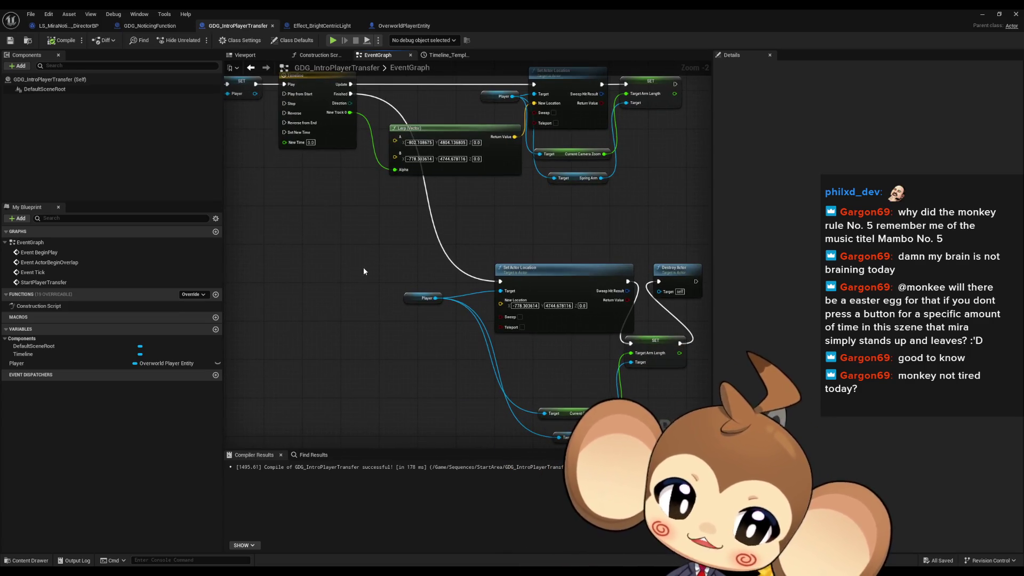
left_click(426, 298)
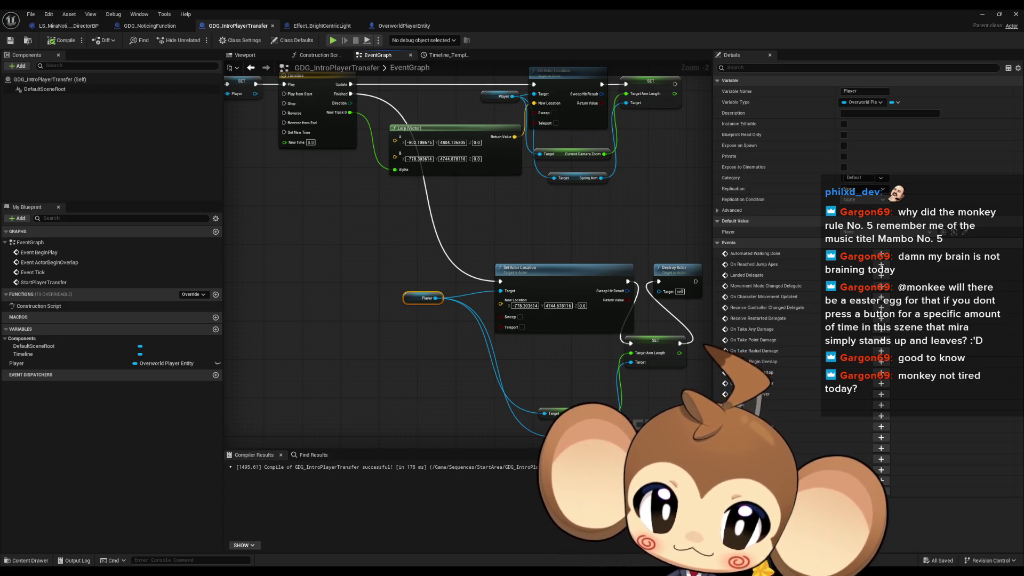
left_click_drag(246, 308, 386, 315)
key("ctrl+v")
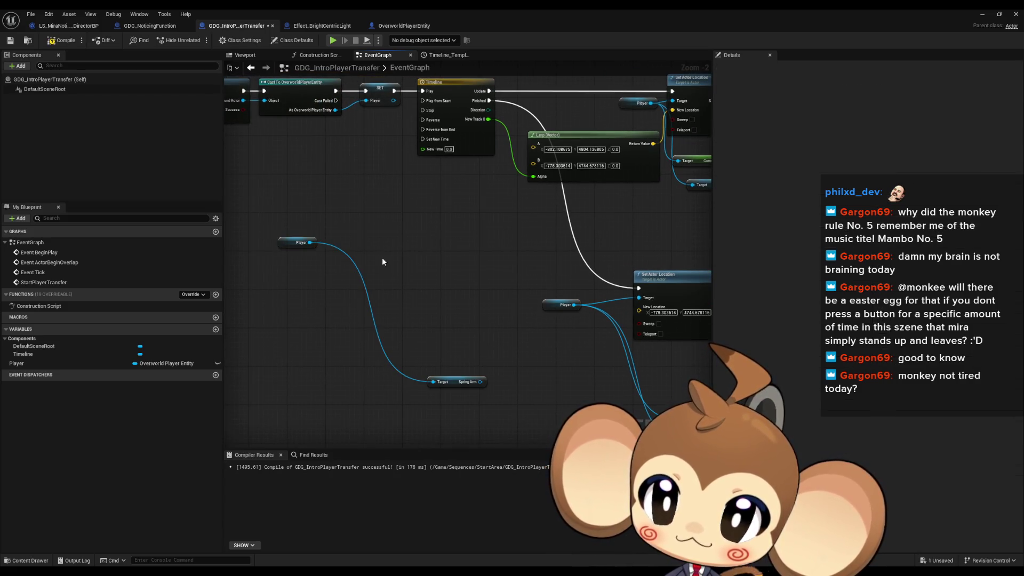
Check the SpringArm component in OverworldPlayerEntity, then return to GDG_IntroPlayerTransfer
left_click(395, 26)
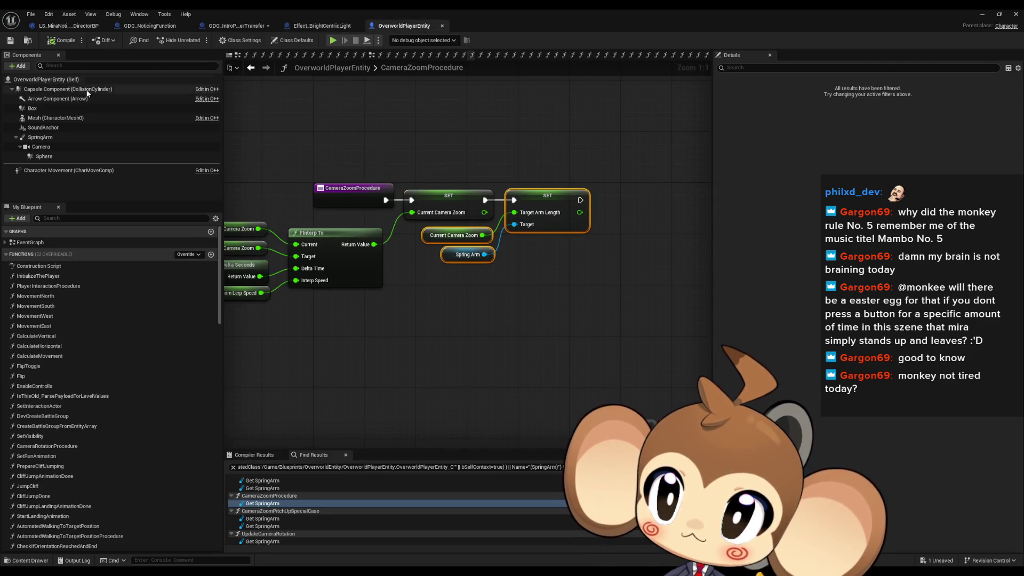
left_click(49, 138)
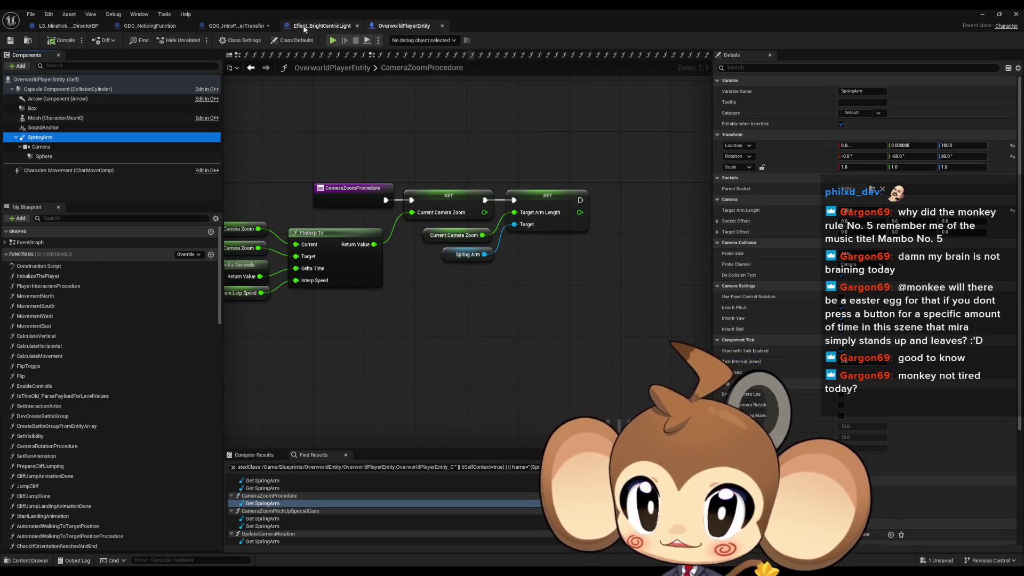
left_click(61, 27)
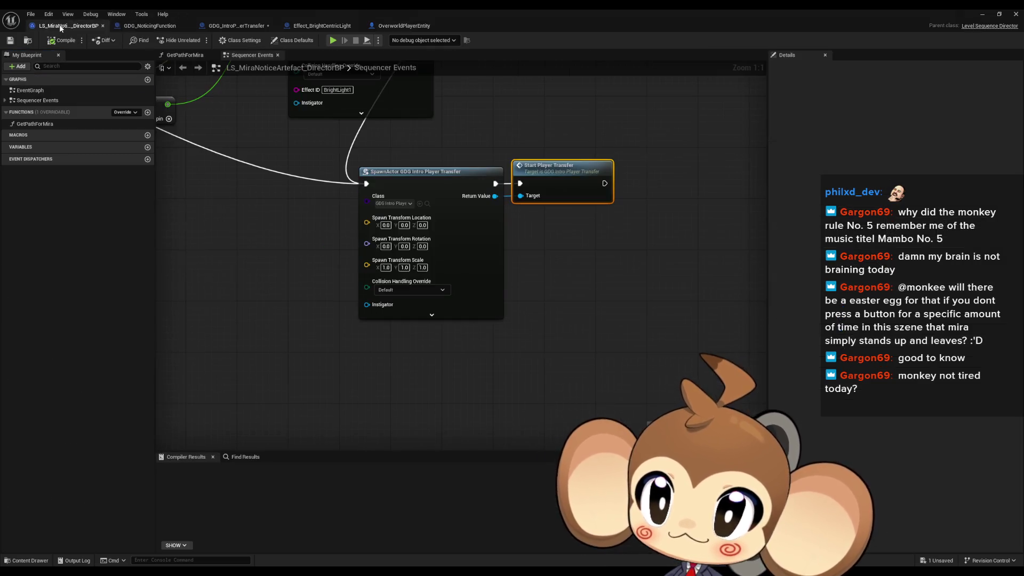
left_click(152, 26)
Add a ticked SET Do Collision Test node from the Spring Arm getter
left_click(235, 25)
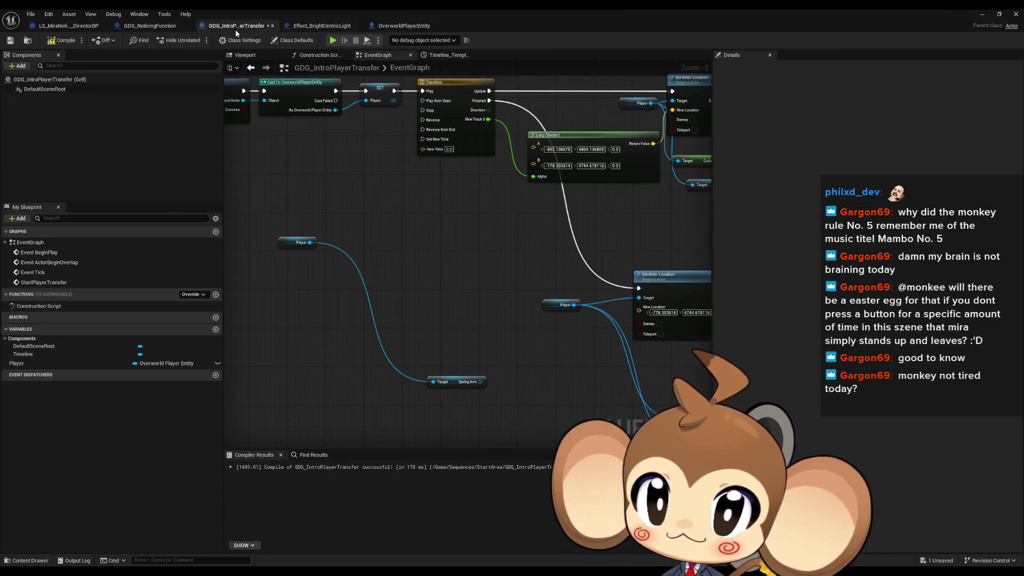
left_click_drag(482, 382, 524, 374)
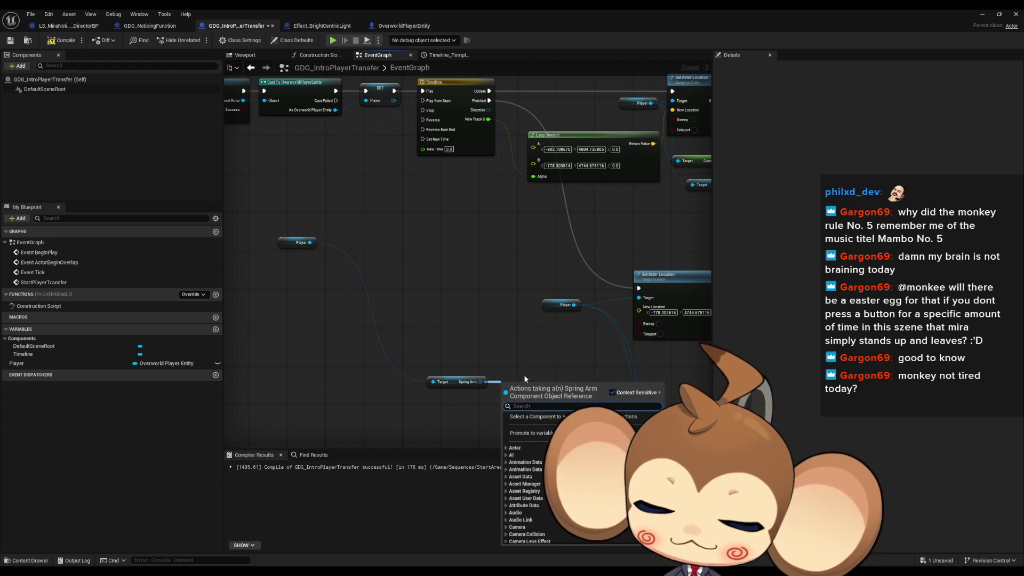
type("do coll te")
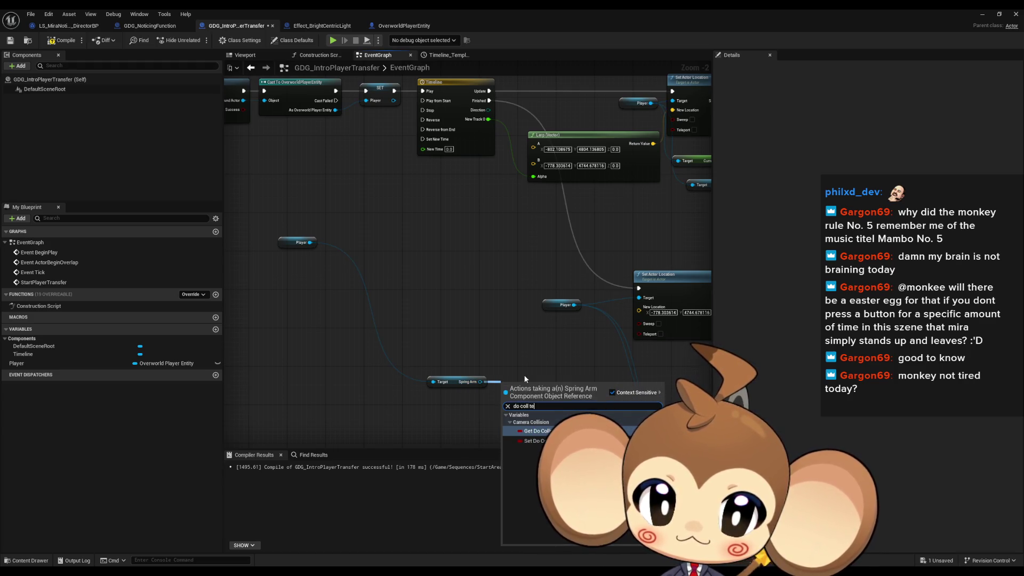
key("Down")
key("Return")
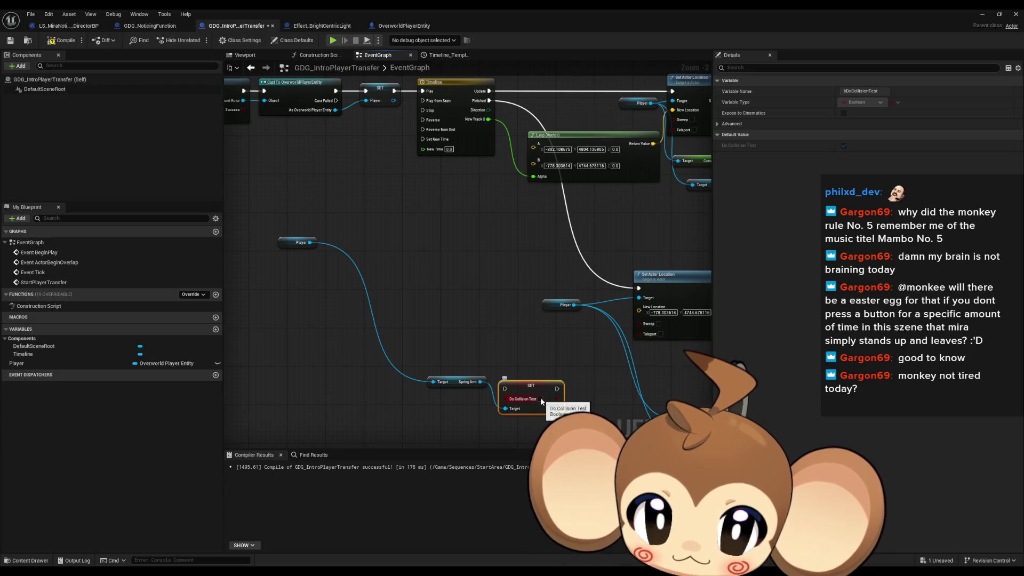
left_click(540, 398)
left_click_drag(440, 360, 571, 422)
mouse_move(539, 382)
left_mouse_down()
mouse_move(458, 259)
mouse_move(455, 237)
left_mouse_up()
Duplicate the setter group, wiring one before Timeline Play and one before Destroy Actor, then compile and save
left_click_drag(440, 272, 461, 356)
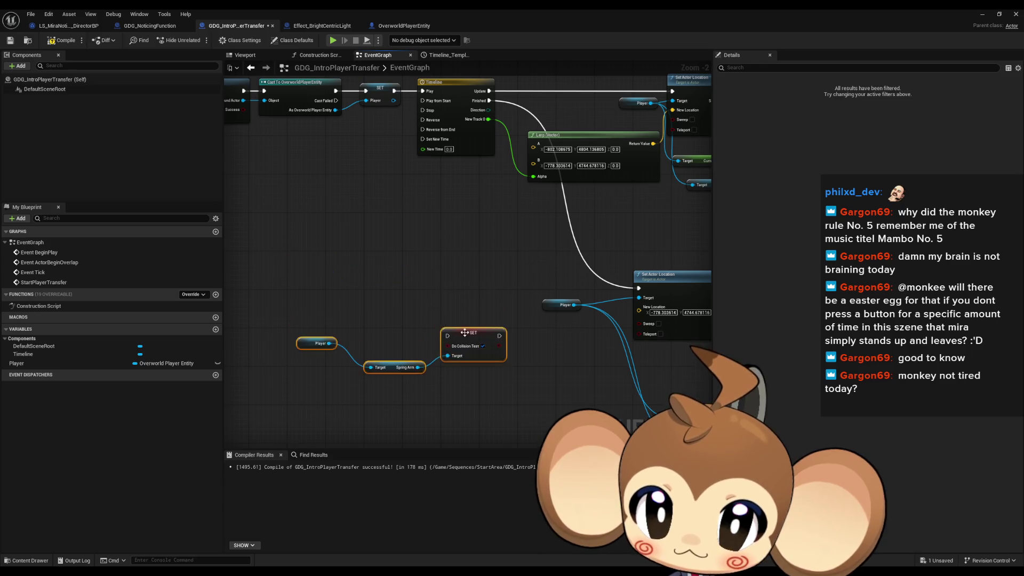
key("ctrl+c")
key("ctrl+v")
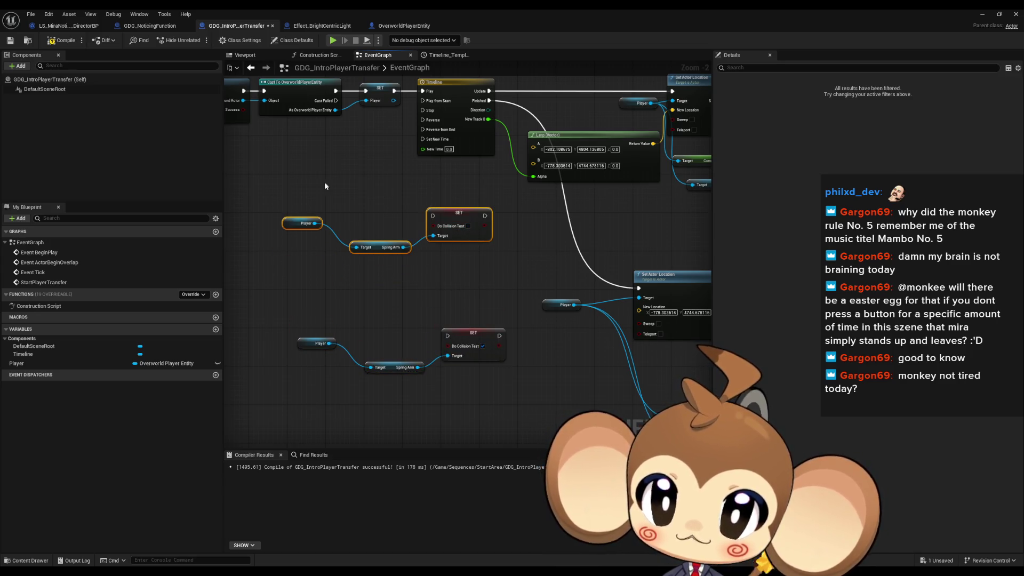
mouse_move(447, 211)
left_mouse_down()
mouse_move(496, 274)
mouse_move(424, 226)
mouse_move(455, 196)
left_mouse_up()
left_click_drag(471, 157, 395, 230)
mouse_move(535, 378)
left_mouse_down()
mouse_move(433, 260)
mouse_move(645, 363)
mouse_move(555, 363)
mouse_move(399, 298)
left_mouse_up()
left_click_drag(382, 233, 588, 357)
left_click(585, 275)
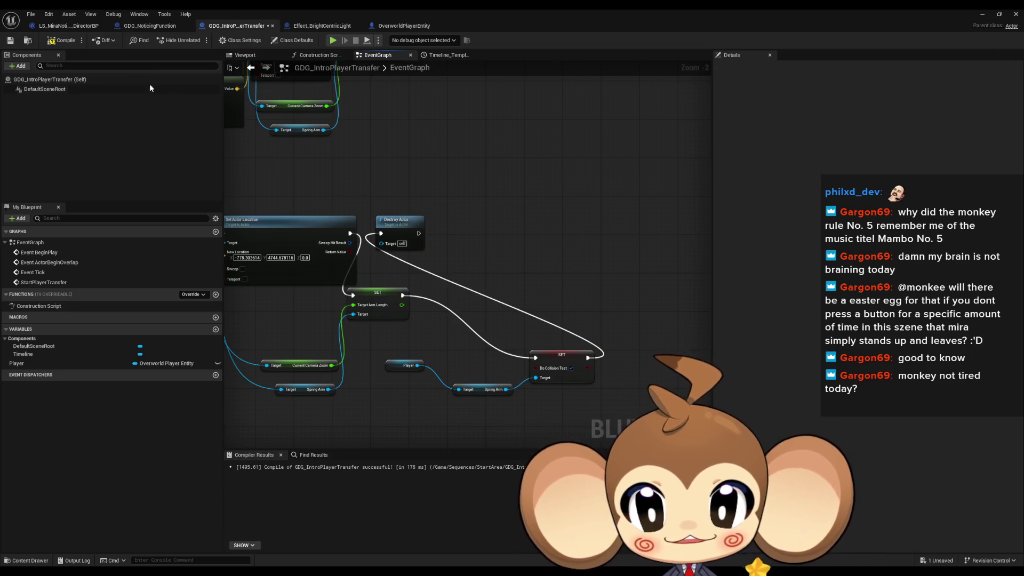
left_click(73, 45)
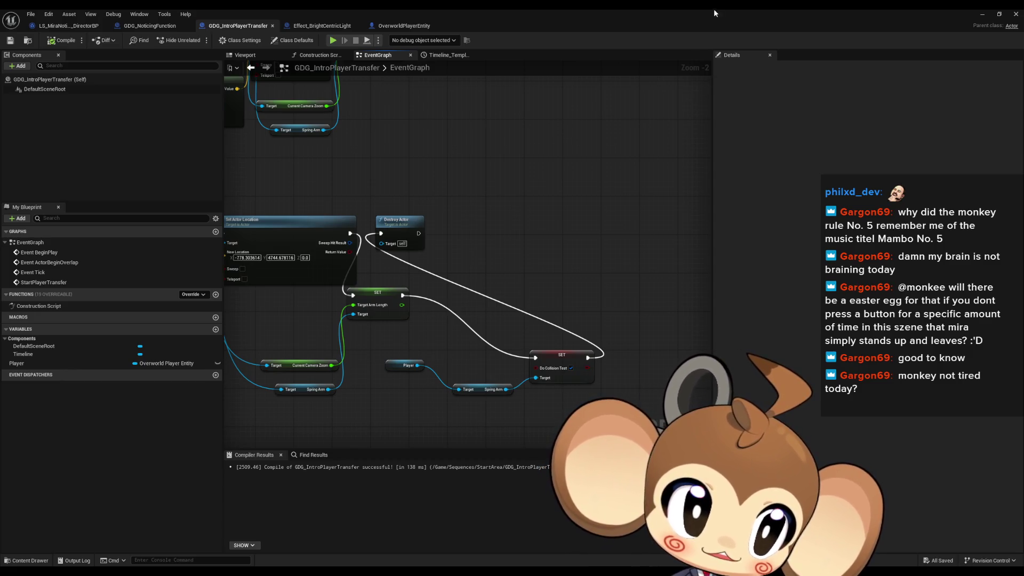
left_click(982, 14)
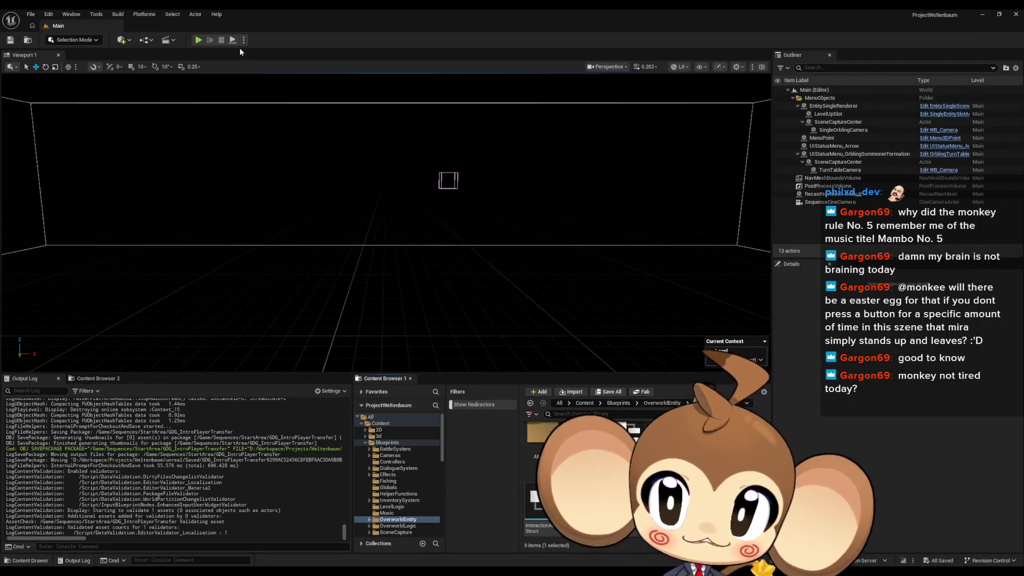
Play the Main level and walk the character toward the camera
left_click(198, 40)
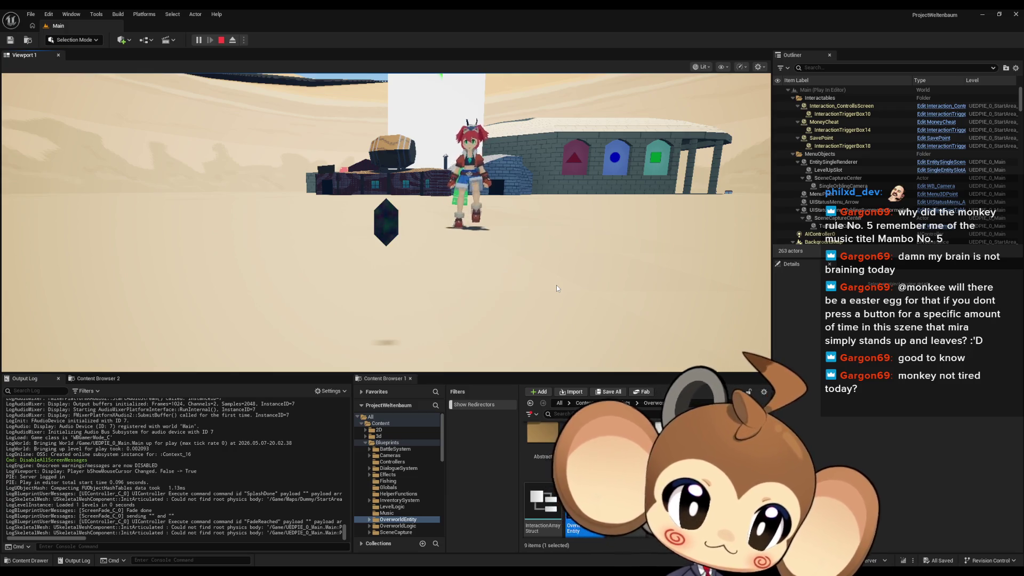
key("s")
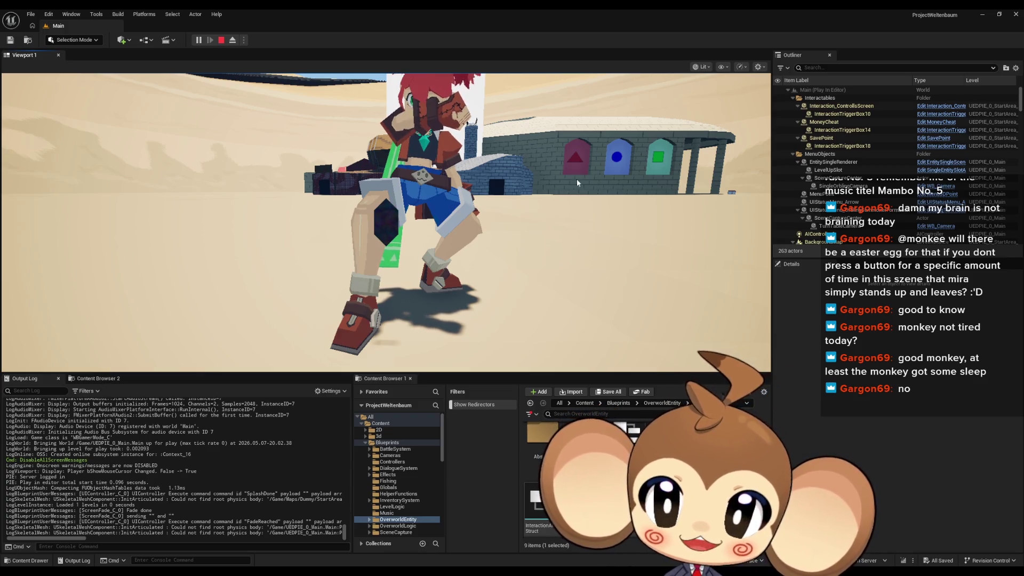
Eject with F8, show collision, select OverworldPlayerEntity0 to inspect its capsule, then stop playing
key("F8")
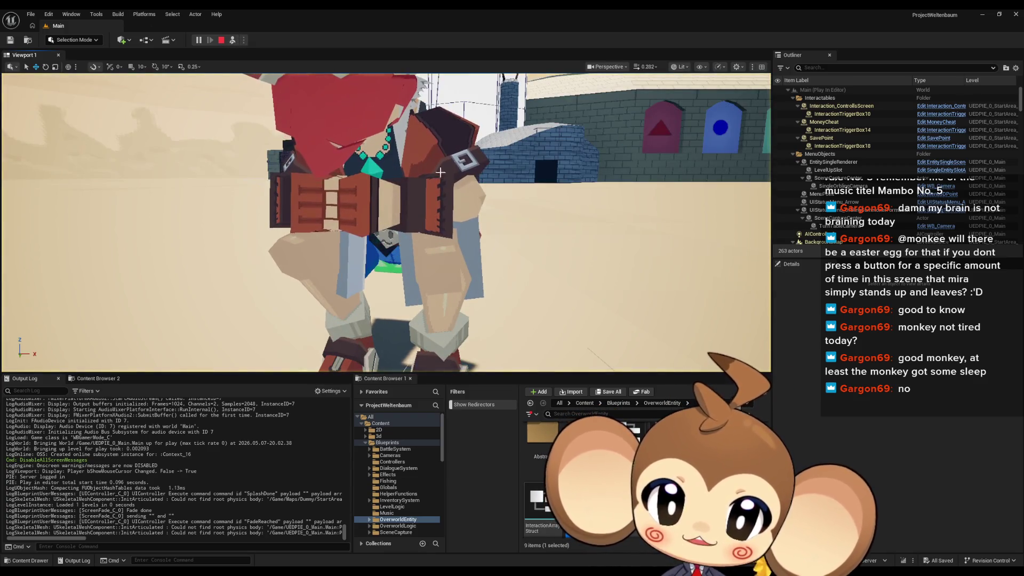
left_click(701, 68)
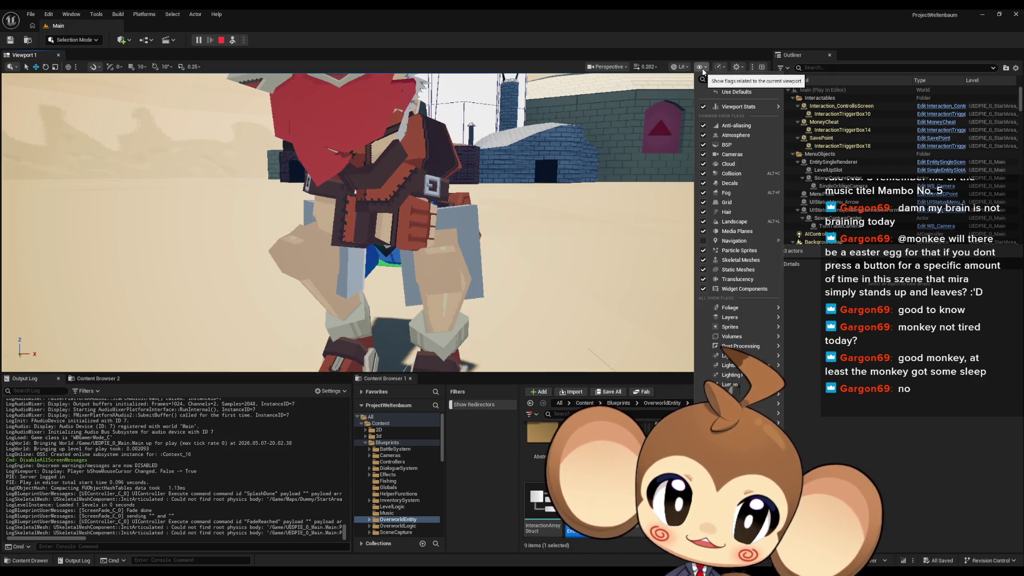
left_click(709, 172)
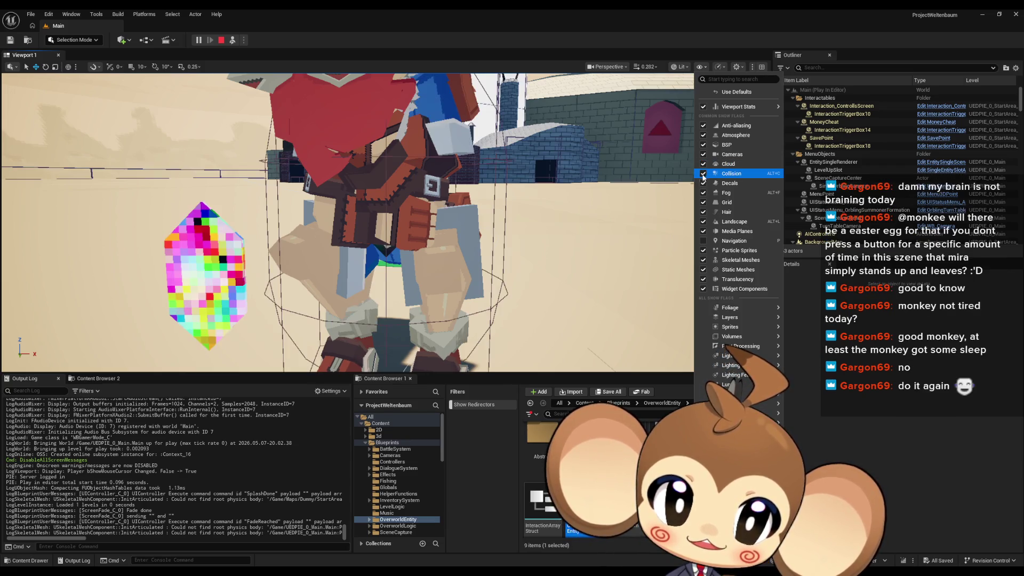
key("Escape")
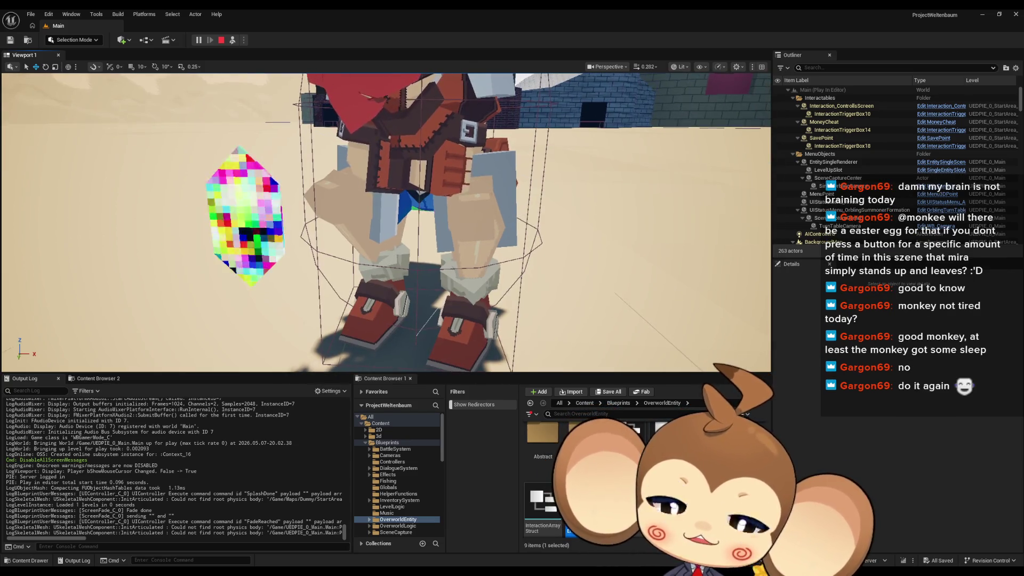
left_click(405, 193)
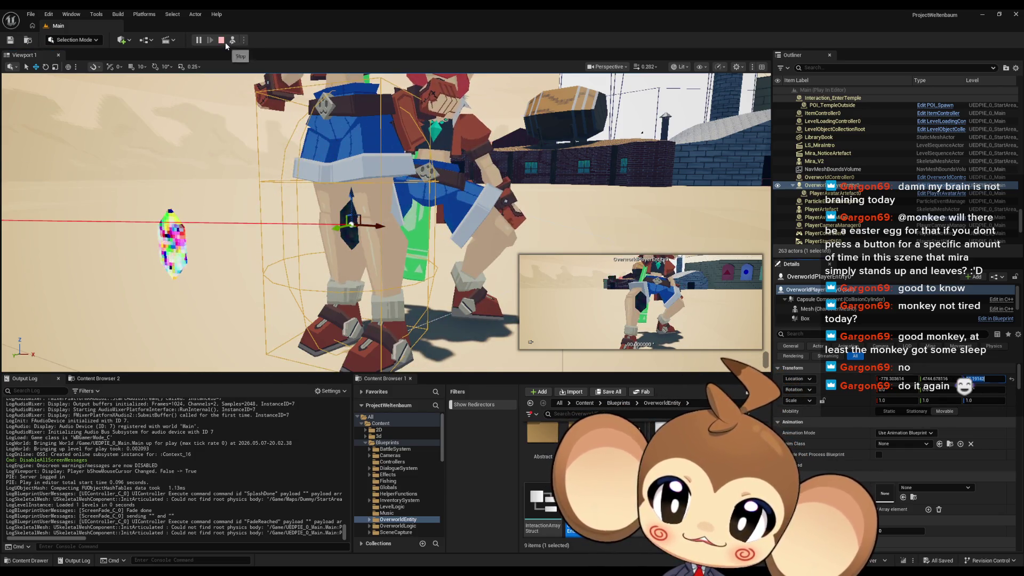
left_click(222, 40)
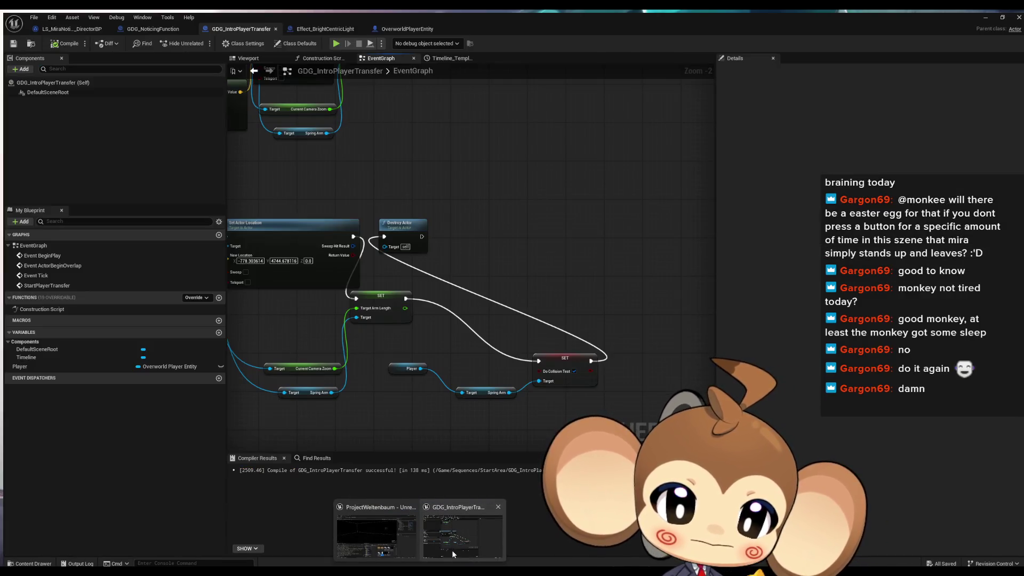
Set New Location Z and Lerp A/B Z to 53.19142 and wire the Player SET directly into Timeline Play
left_click(452, 550)
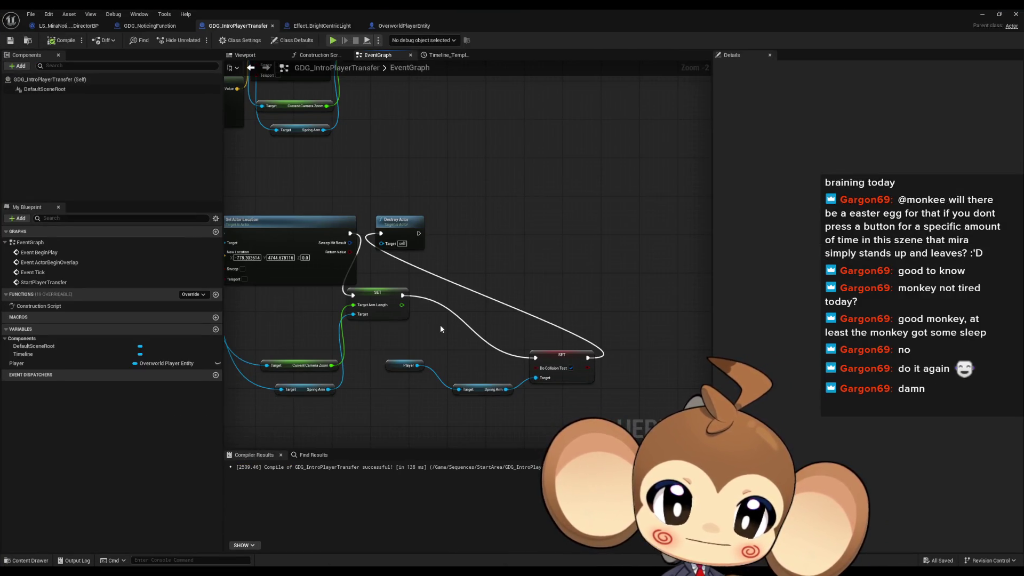
mouse_move(353, 248)
left_mouse_down()
mouse_move(464, 251)
mouse_move(491, 235)
left_mouse_up()
key("ctrl+v")
key("Return")
left_click_drag(413, 76, 485, 186)
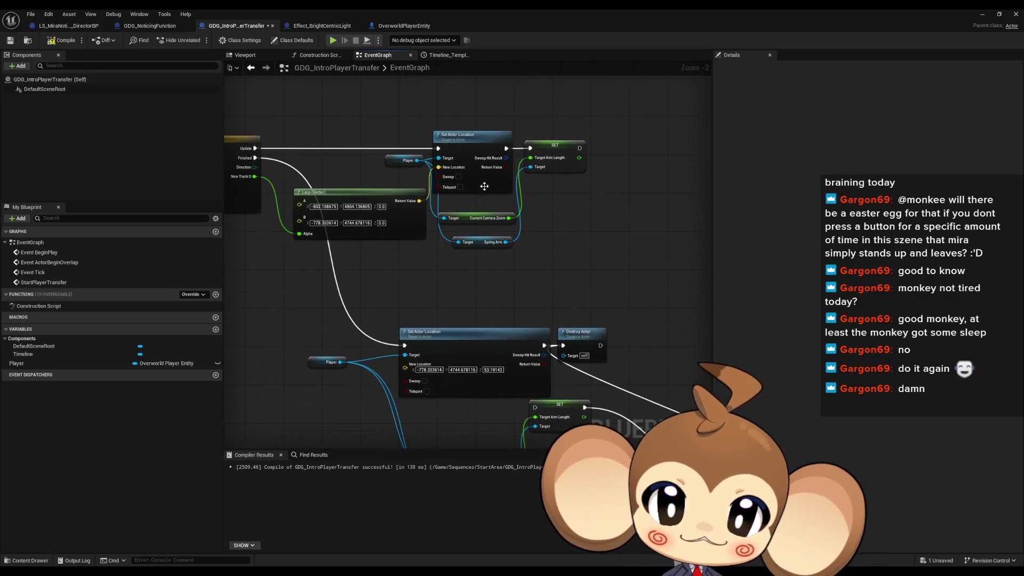
left_click(382, 207)
key("ctrl+v")
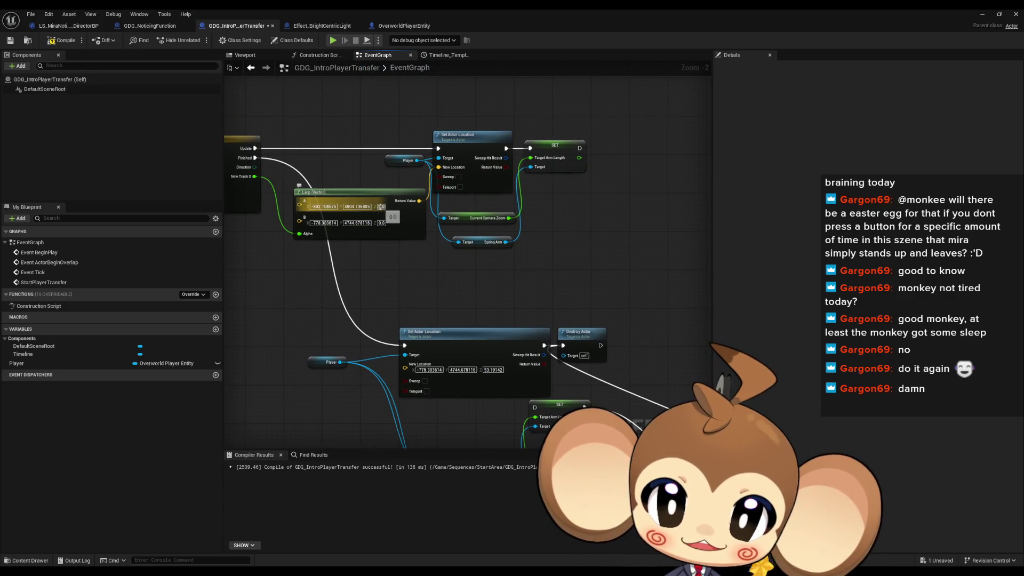
key("Return")
left_click(382, 223)
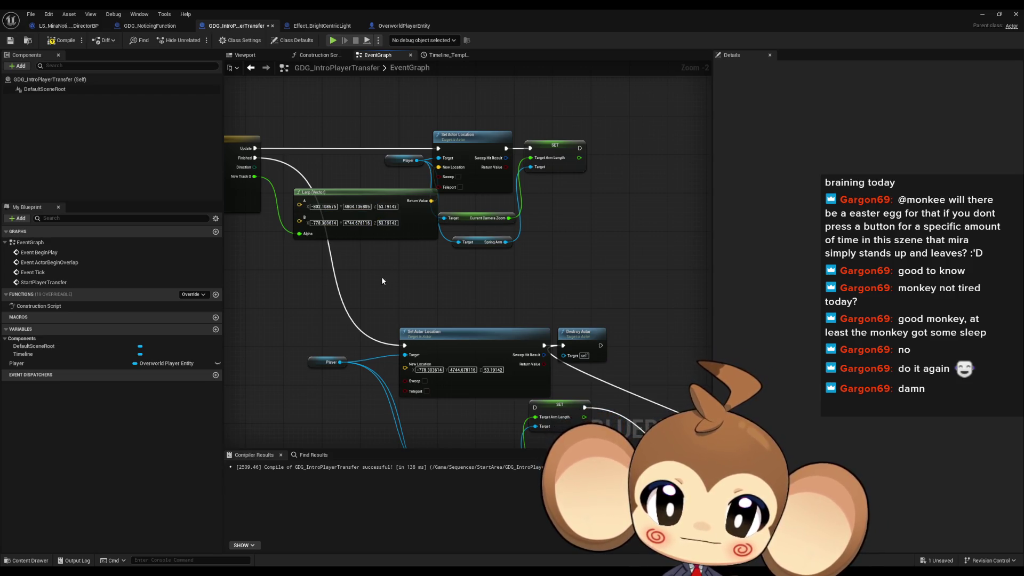
left_click_drag(382, 280, 684, 278)
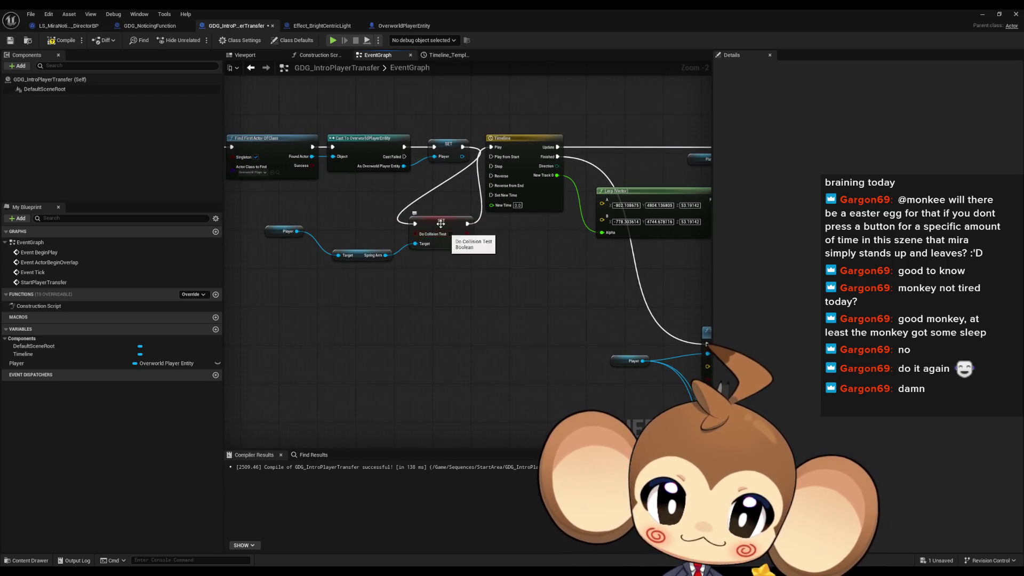
left_click_drag(463, 147, 490, 147)
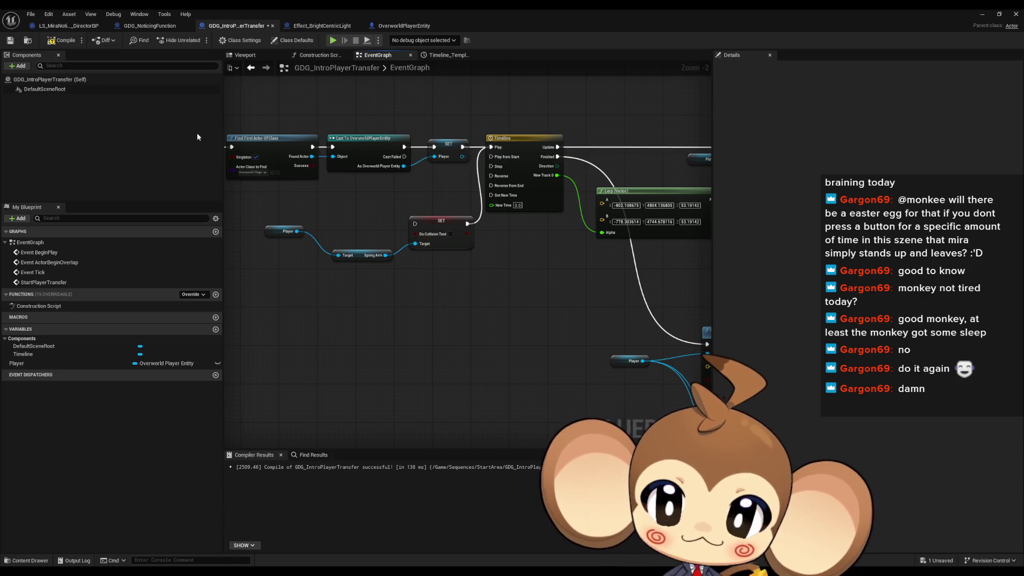
Review the Start Player Transfer chain in LS_MiraNoticeArtefact_DirectorBP, then compile and save it
left_click(66, 26)
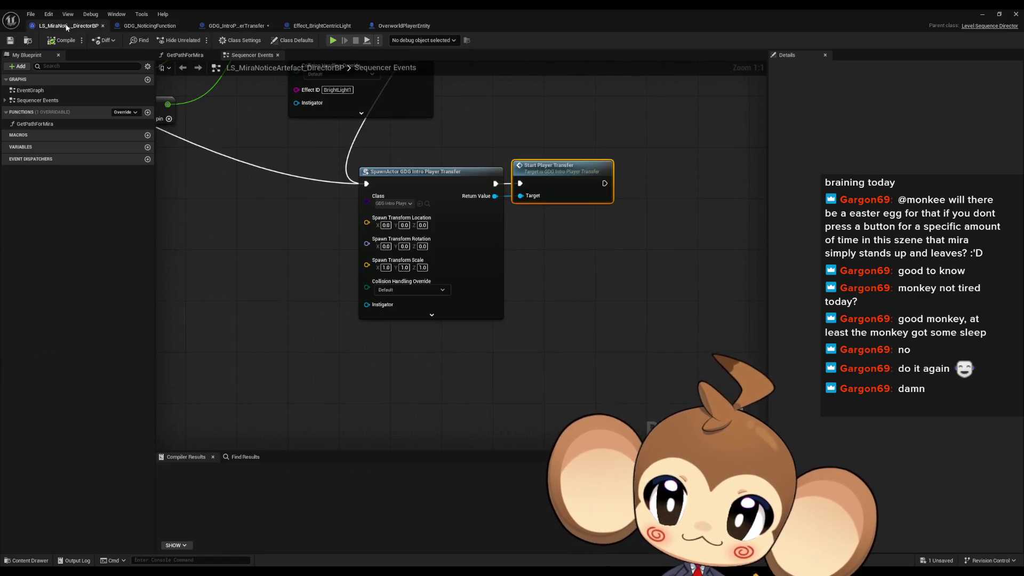
scroll(414, 288, "down", 1)
left_click_drag(415, 291, 723, 376)
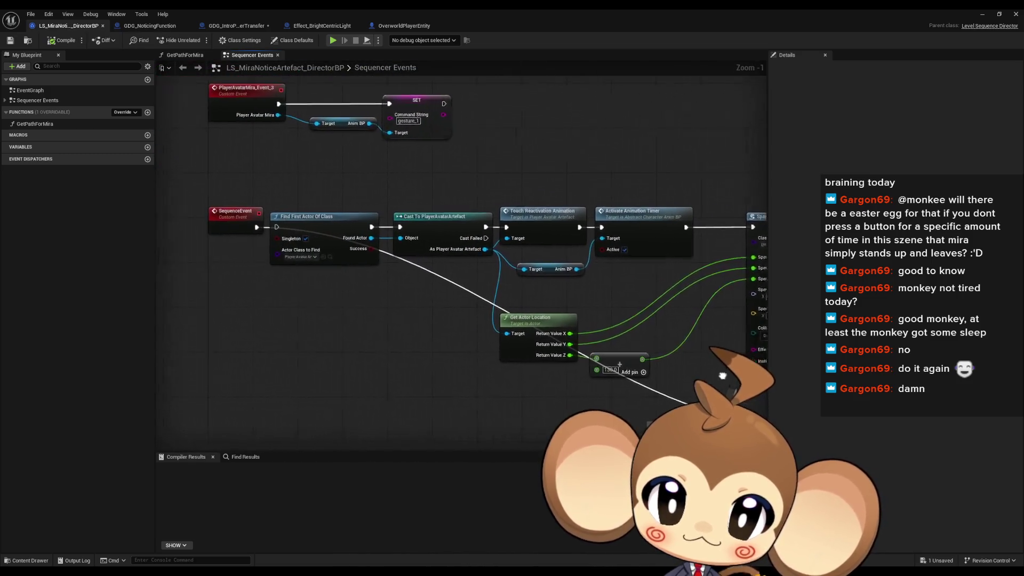
scroll(722, 376, "down", 1)
scroll(512, 328, "down", 2)
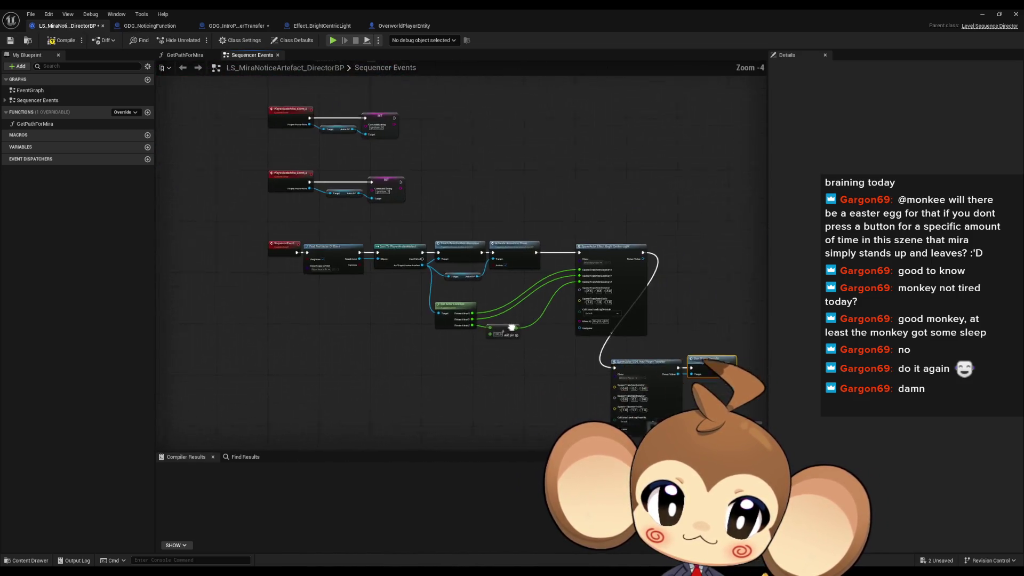
left_click_drag(511, 328, 401, 329)
left_click(402, 377)
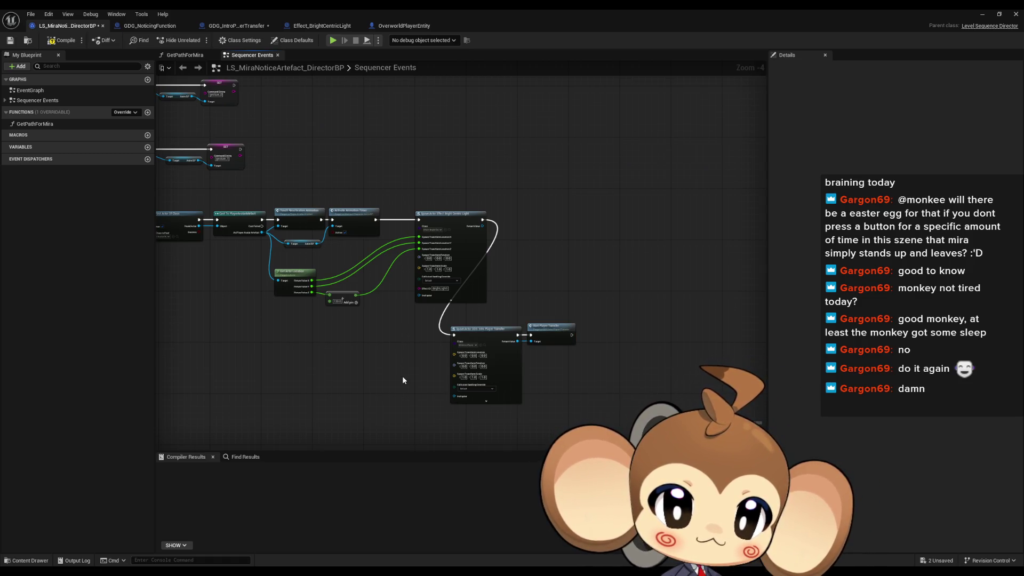
left_click_drag(403, 380, 409, 369)
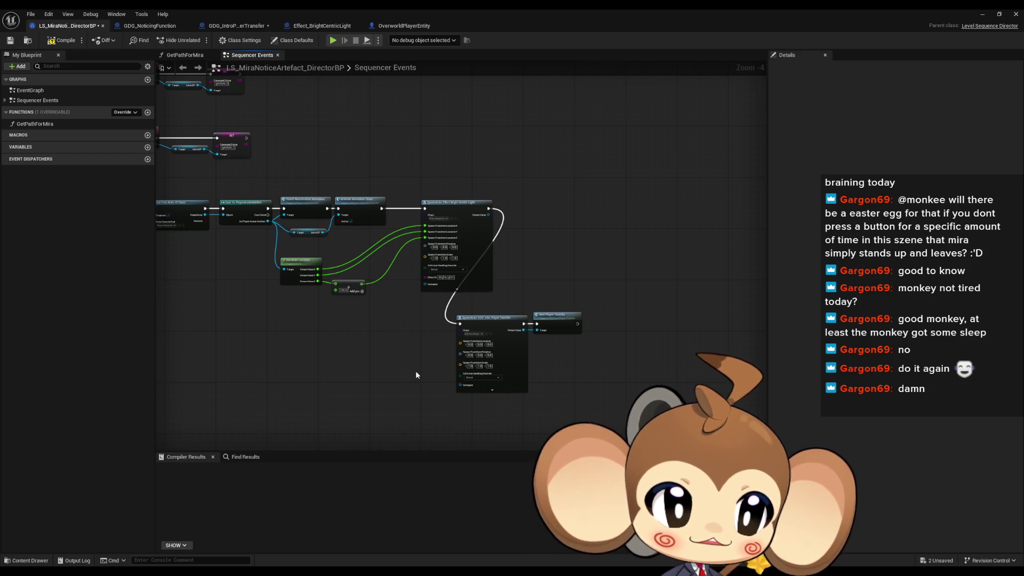
left_click(63, 40)
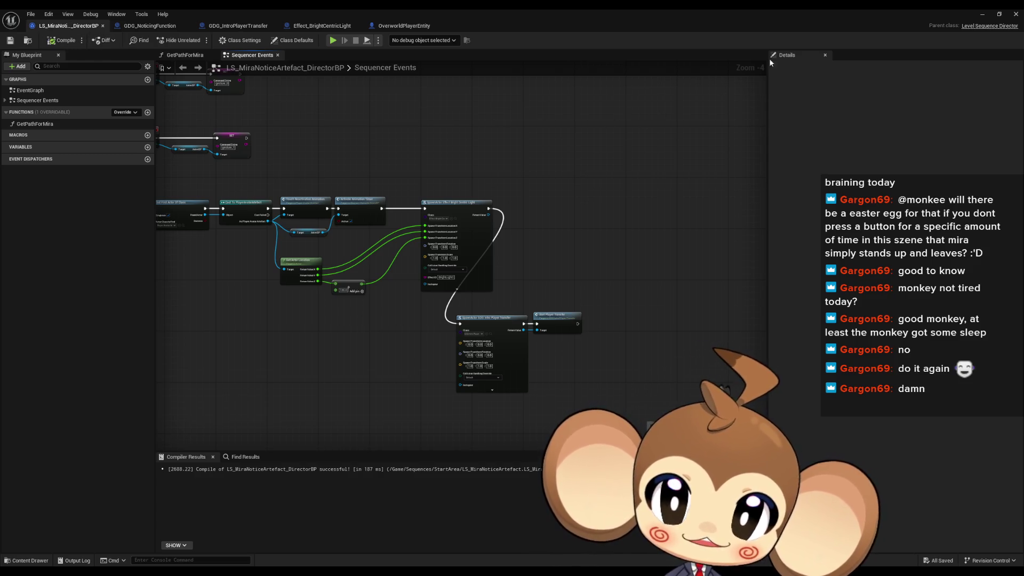
left_click(982, 14)
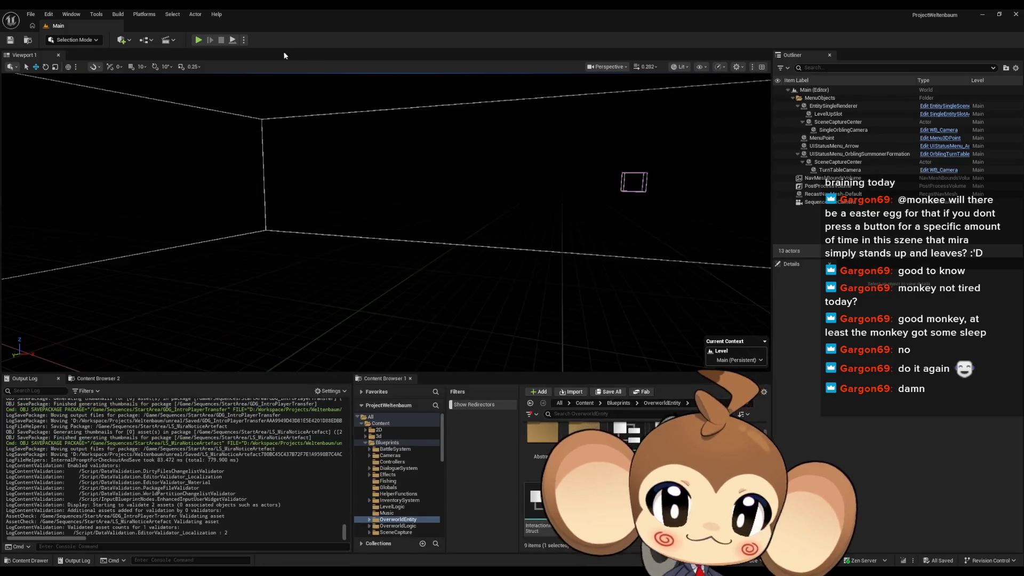
left_click(199, 40)
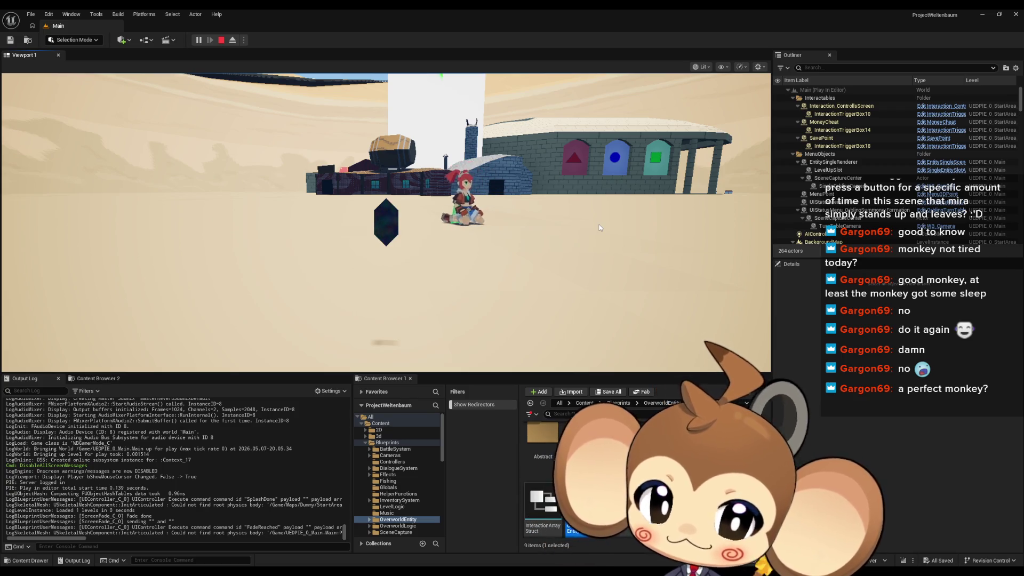
left_click(599, 225)
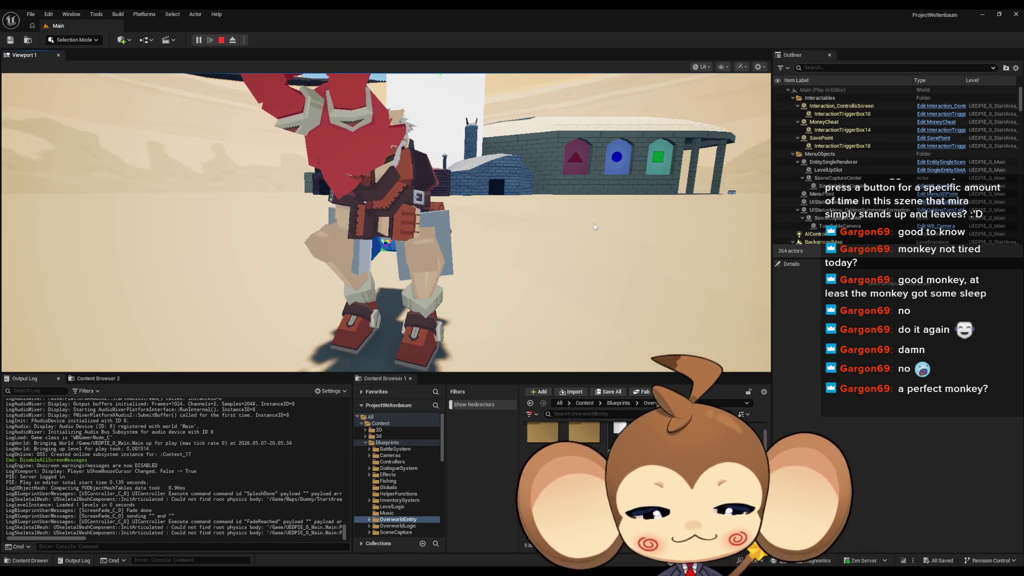
key("F11")
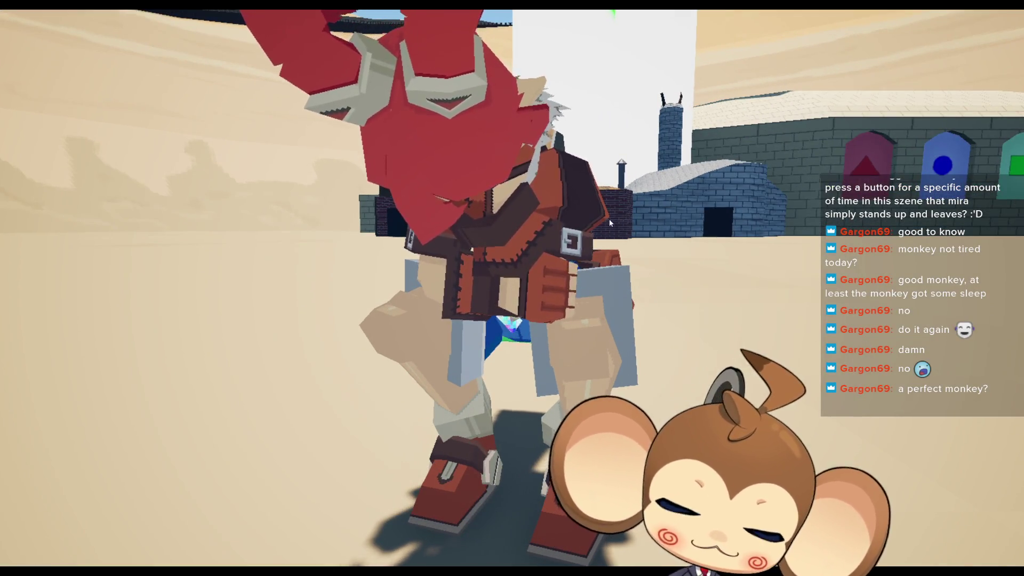
key("F11")
key("Escape")
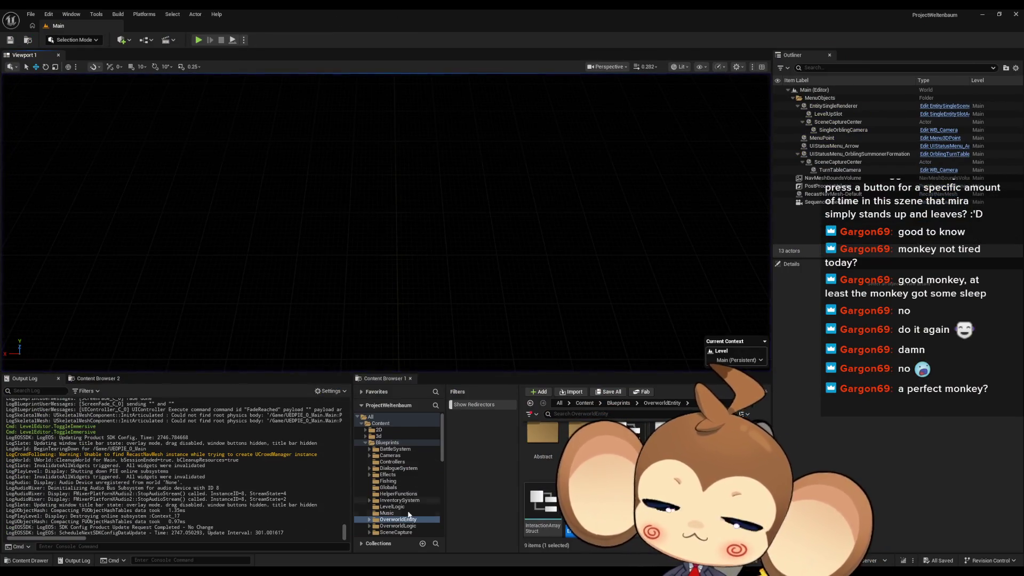
From the director blueprint, double-click Start Player Transfer to open the StartPlayerTransfer event
left_click(449, 542)
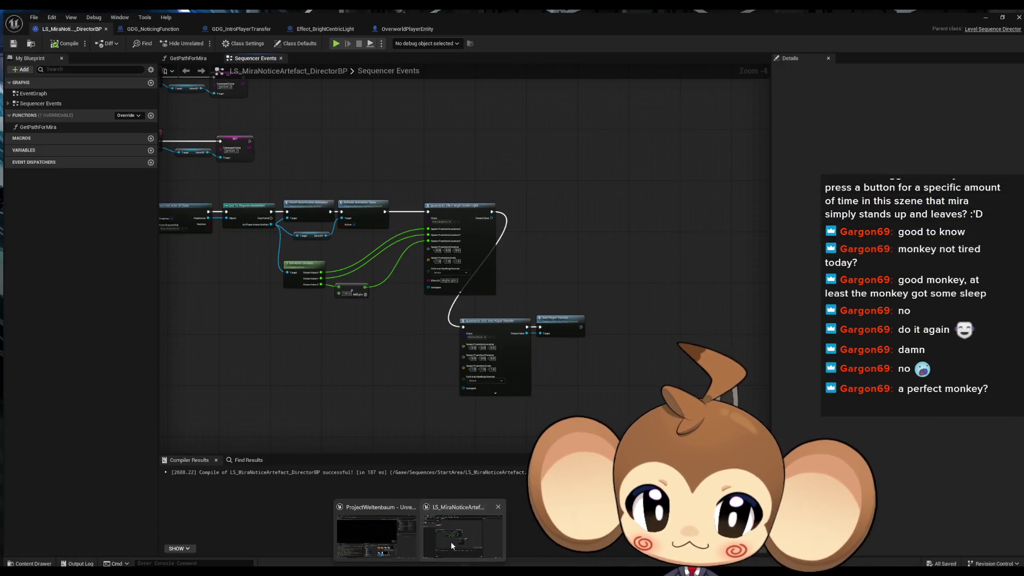
scroll(566, 229, "down", 2)
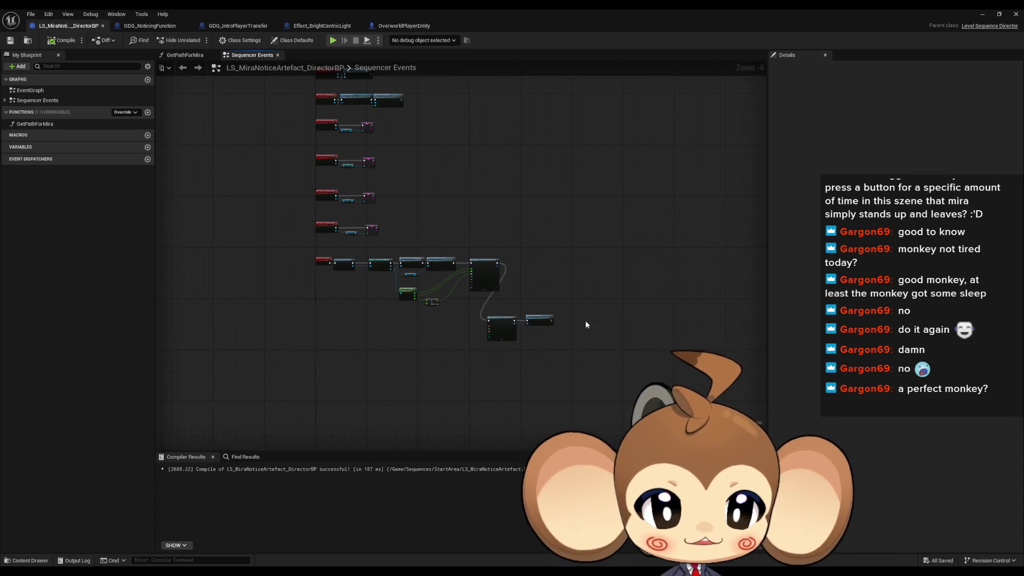
scroll(586, 324, "up", 5)
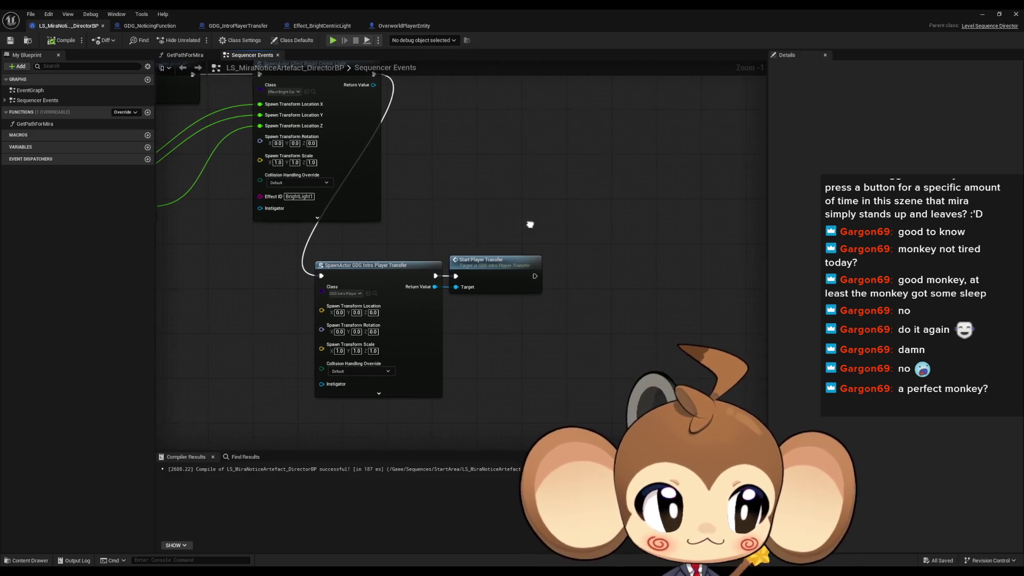
double_click(499, 261)
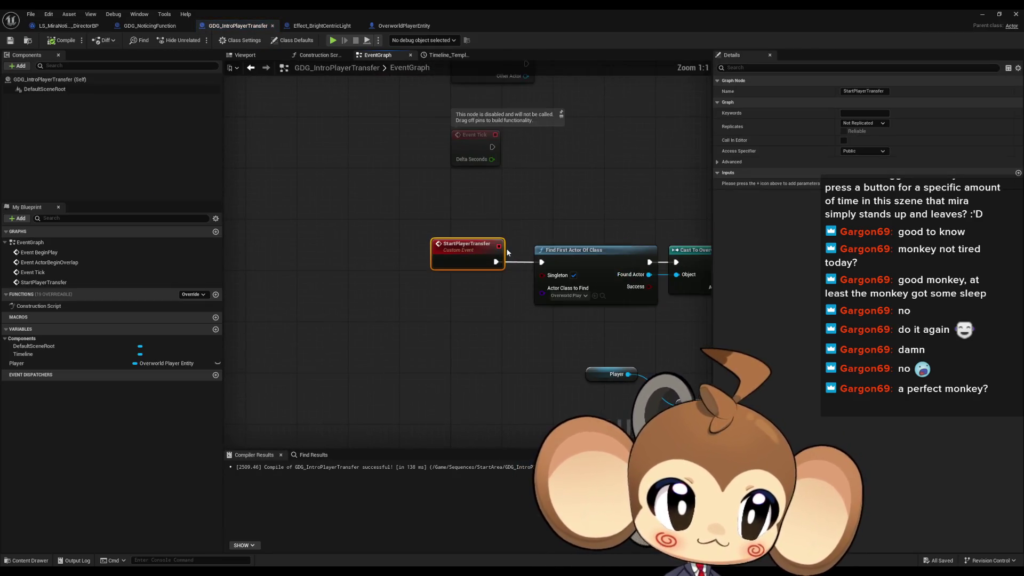
Move Destroy Actor to the right and delete the Current Camera Zoom and Spring Arm nodes
scroll(507, 248, "down", 5)
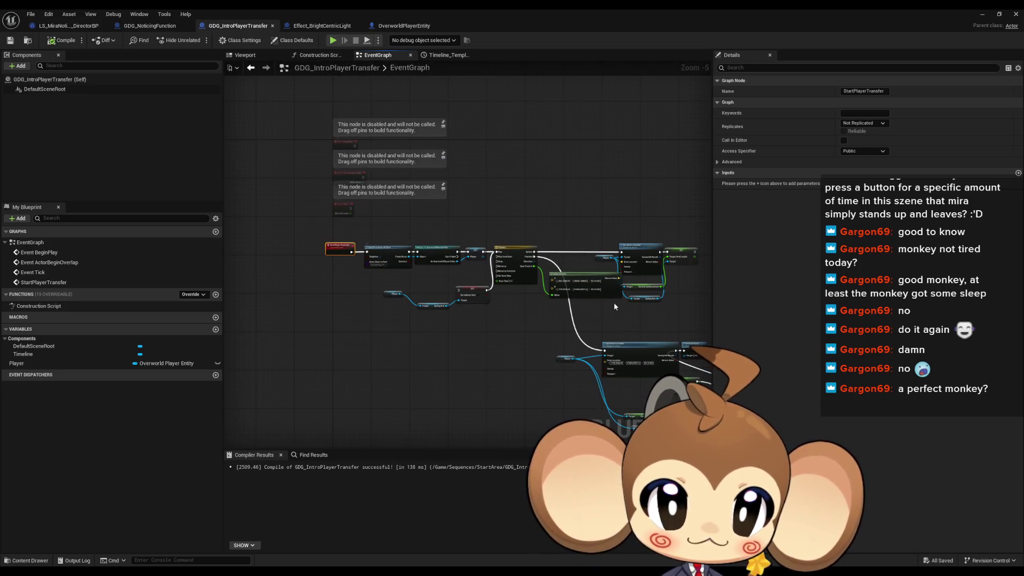
left_click_drag(613, 302, 426, 249)
left_click_drag(513, 290, 644, 294)
mouse_move(427, 338)
left_mouse_down()
mouse_move(654, 407)
mouse_move(633, 403)
left_mouse_up()
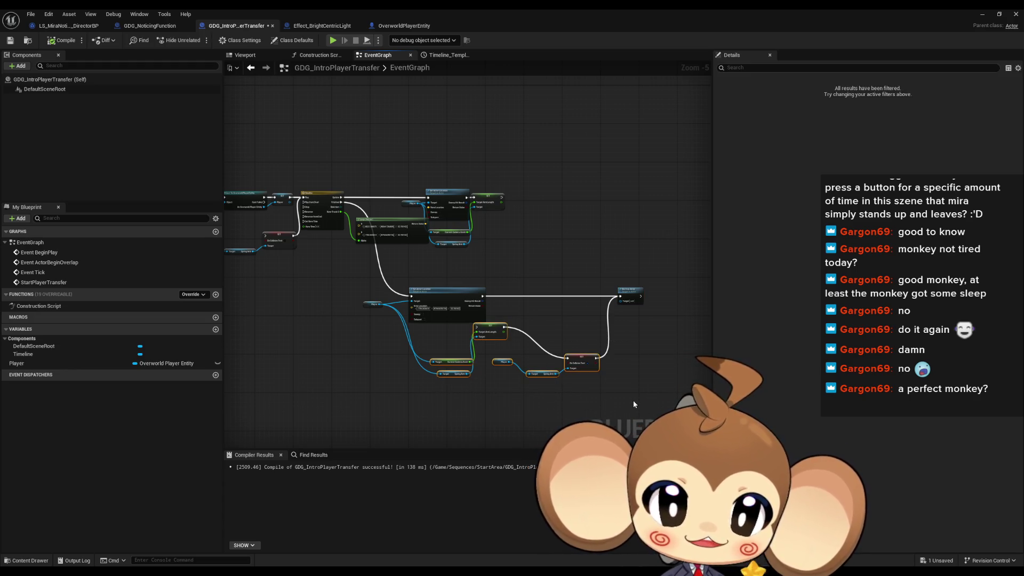
left_click(631, 400)
left_click_drag(277, 310, 447, 347)
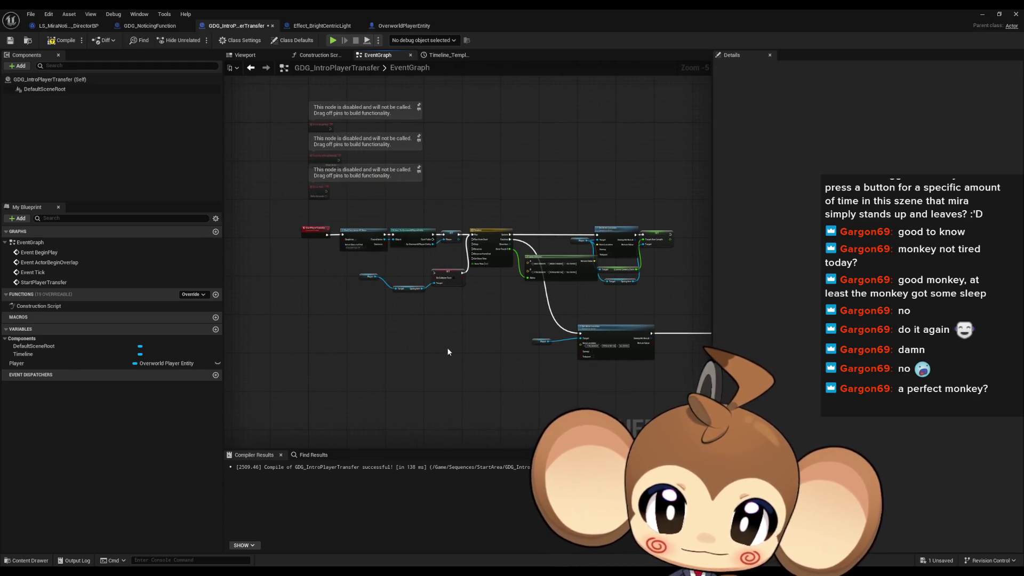
left_click_drag(513, 357, 469, 351)
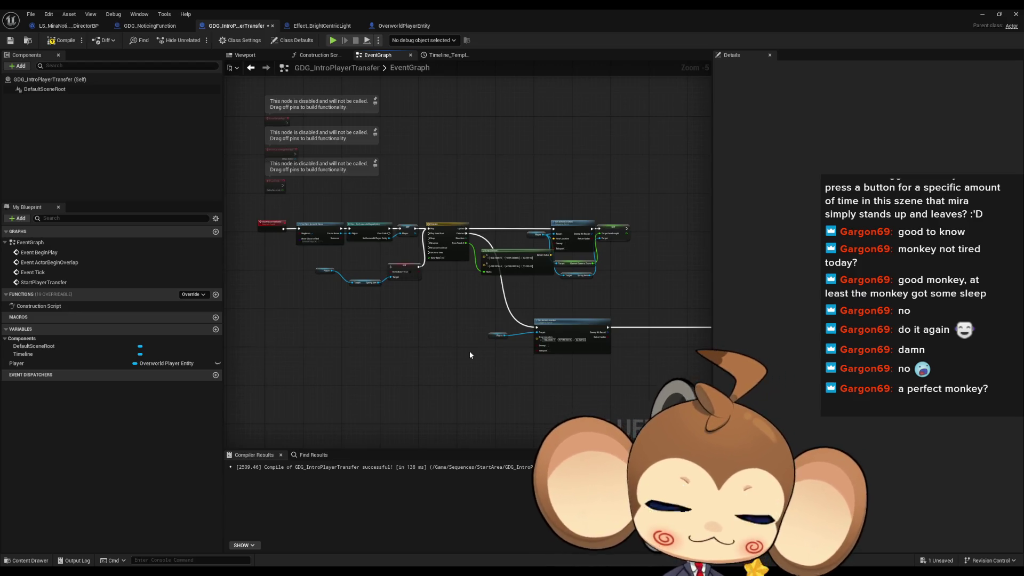
scroll(675, 225, "up", 3)
left_click_drag(527, 286, 491, 341)
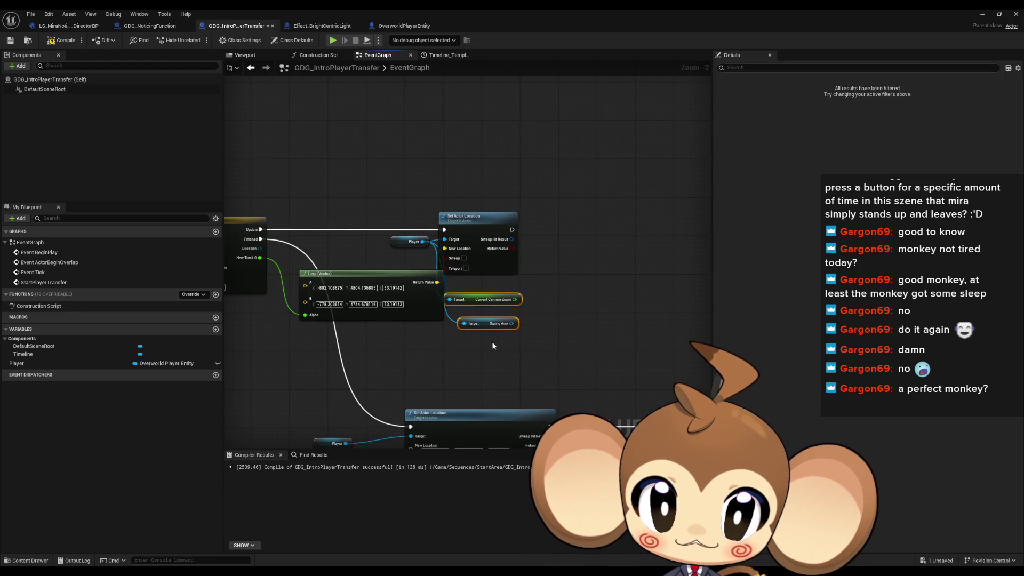
key("Delete")
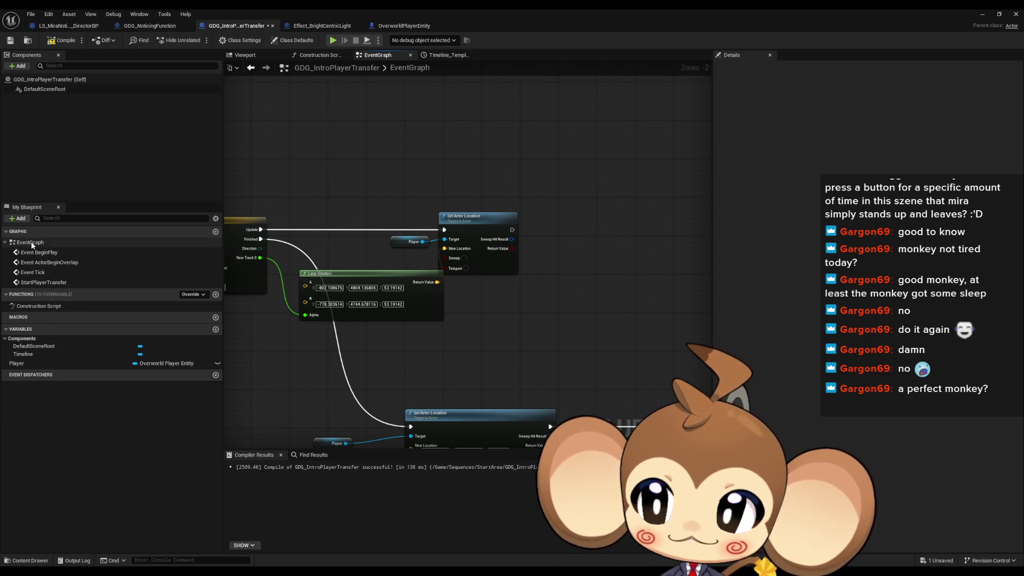
Copy and paste the Player getter beside the StartPlayerTransfer chain
double_click(208, 280)
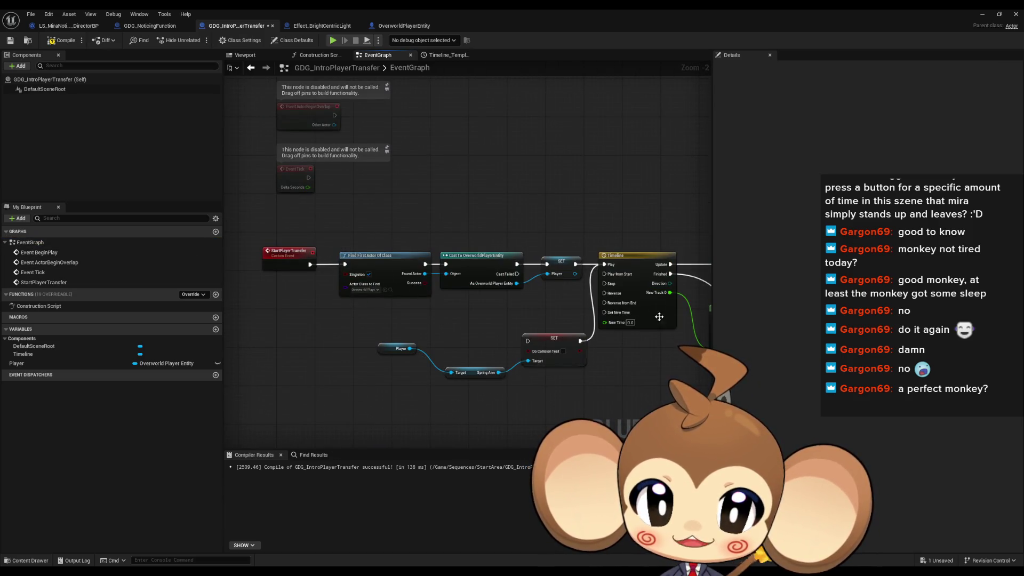
left_click(397, 348)
left_click_drag(416, 412, 467, 332)
key("ctrl+c")
key("ctrl+v")
left_click(482, 347)
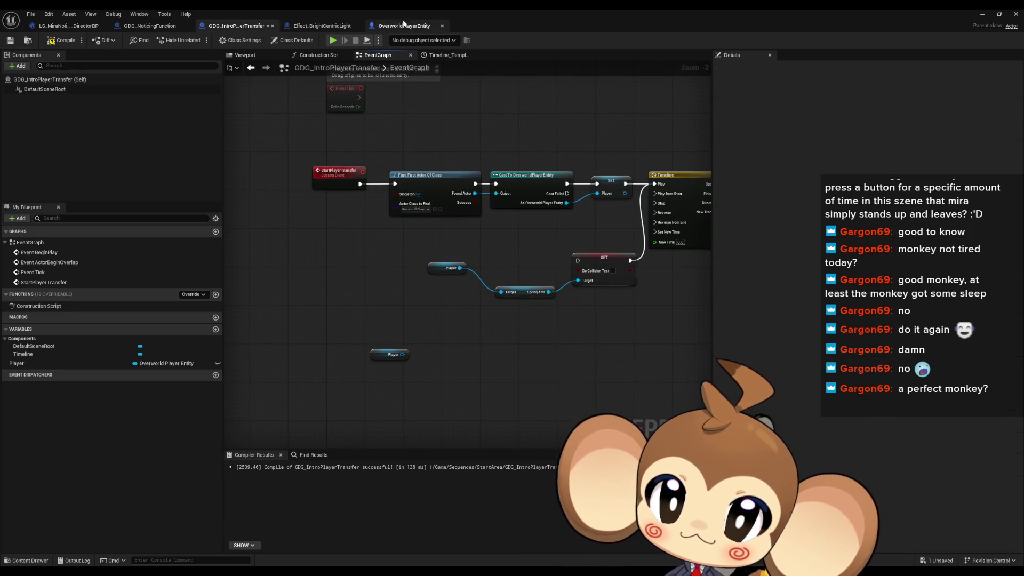
Scroll through OverworldPlayerEntity's variable list, then go back to GDG_IntroPlayerTransfer
left_click(395, 24)
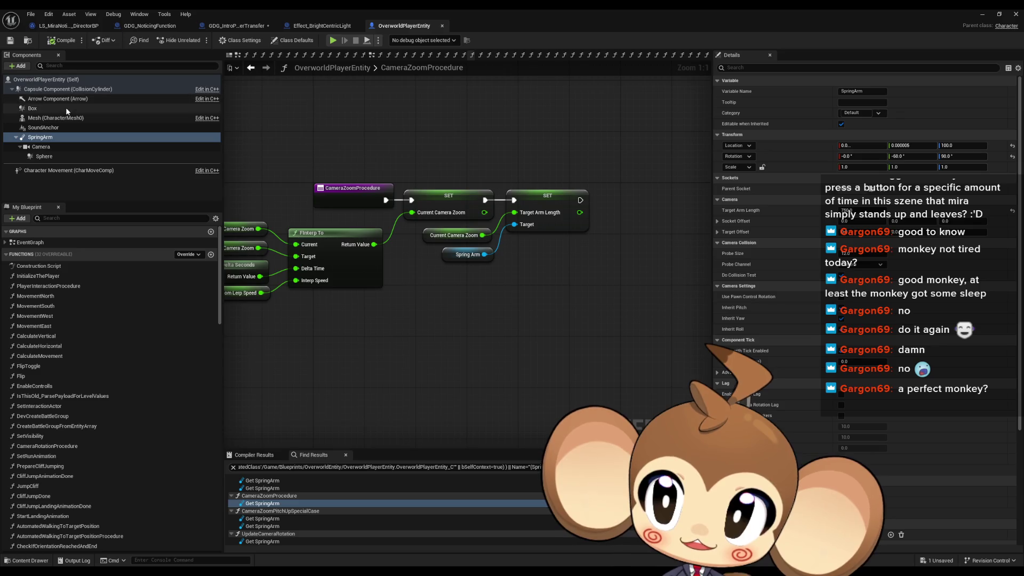
scroll(128, 400, "down", 10)
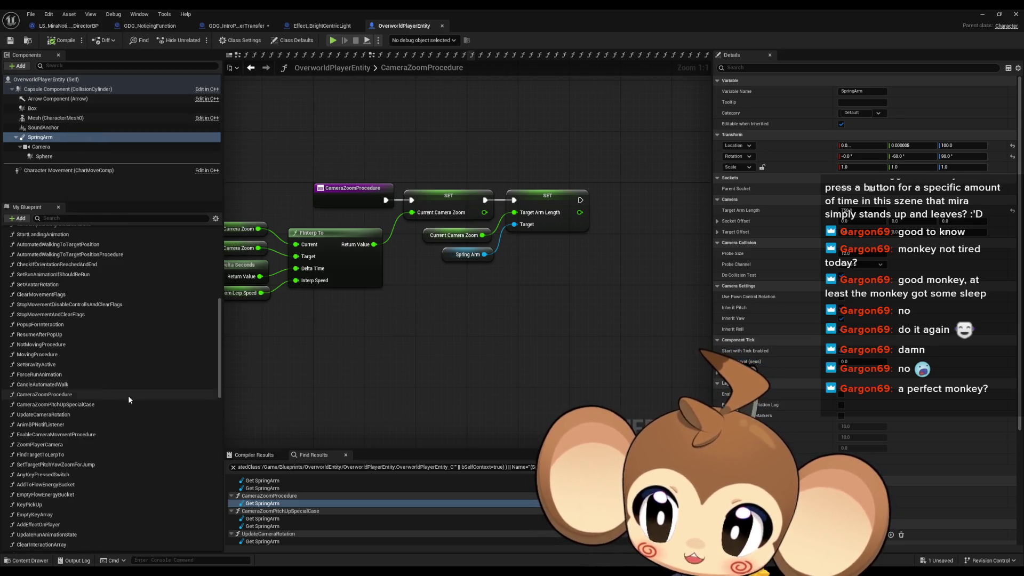
scroll(128, 400, "down", 15)
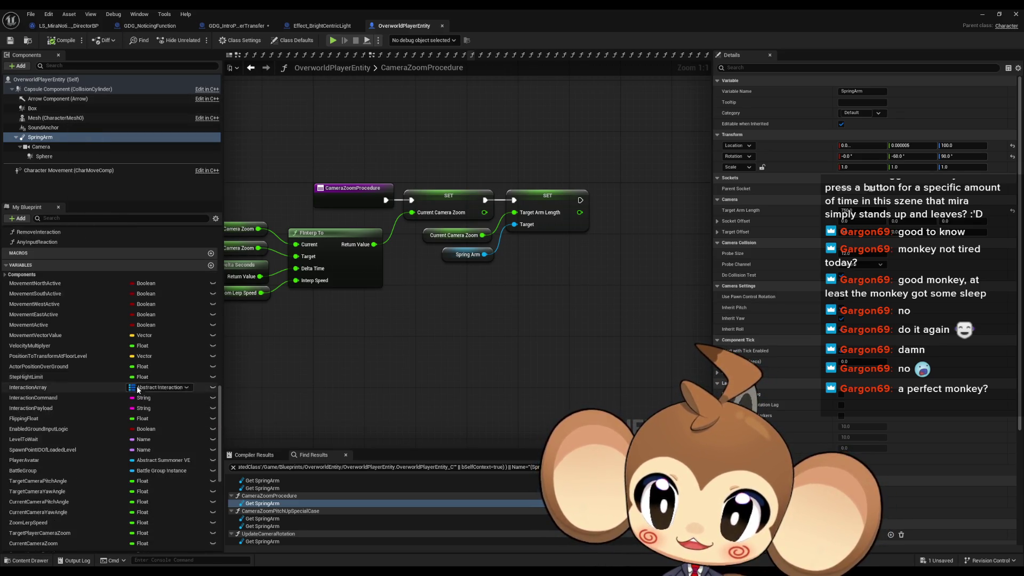
scroll(137, 389, "down", 5)
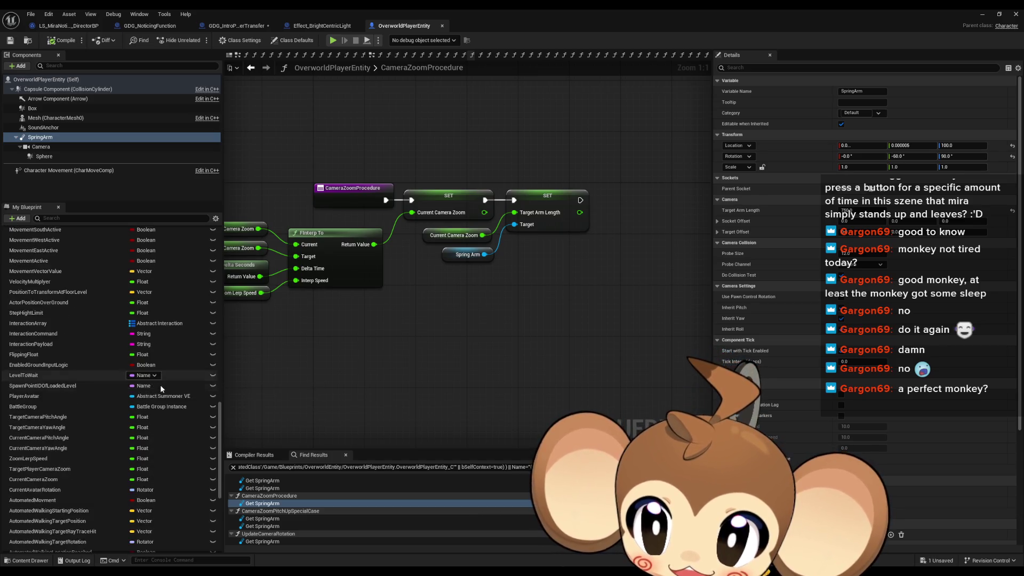
scroll(161, 389, "down", 15)
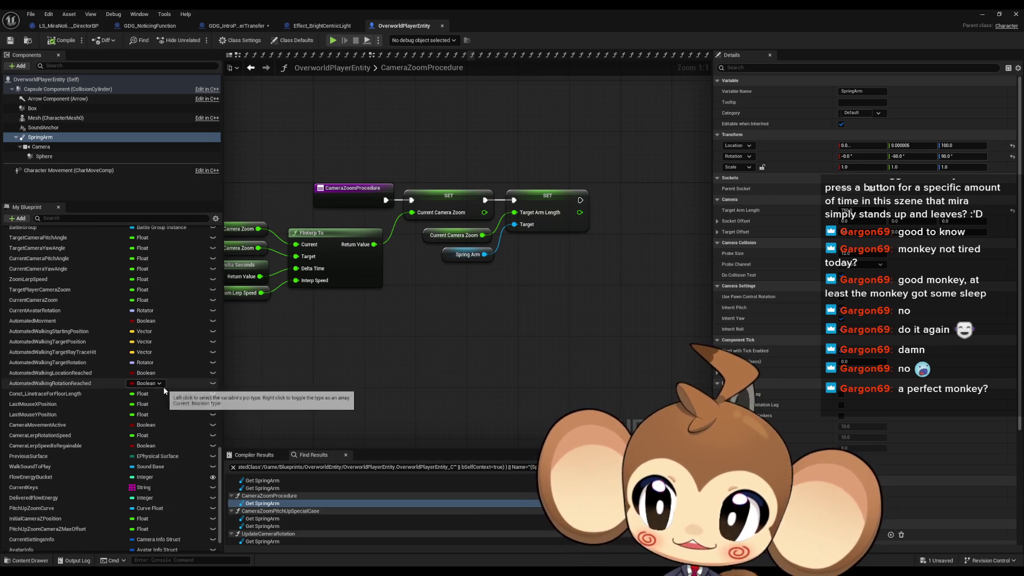
scroll(164, 391, "down", 1)
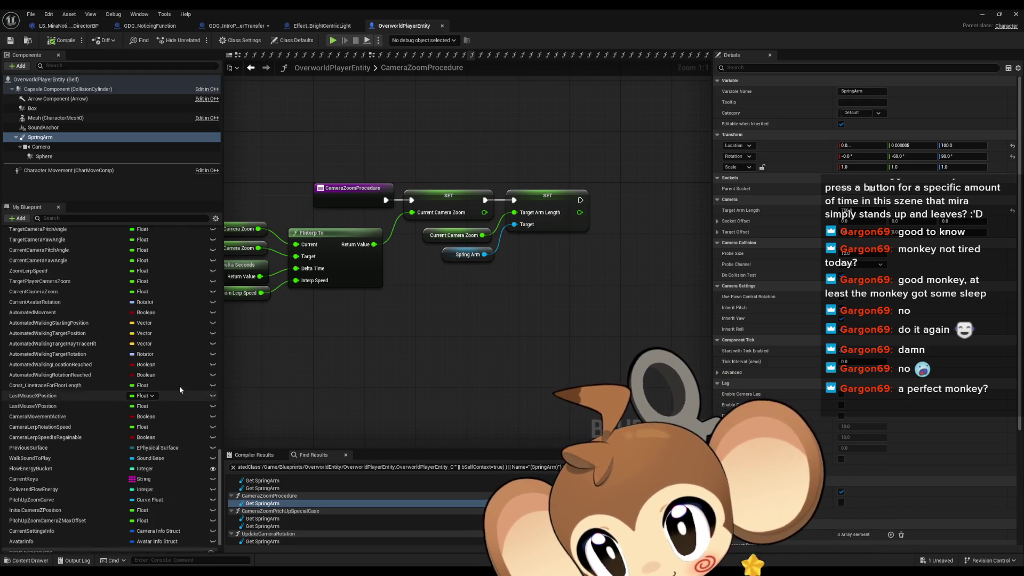
scroll(181, 390, "up", 8)
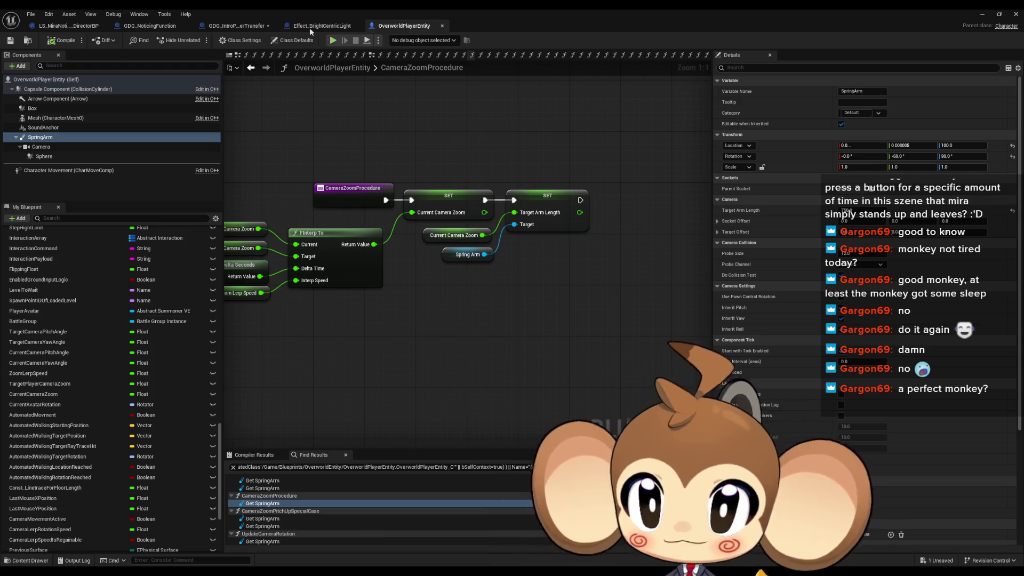
left_click(235, 25)
From Player add Get Player Avatar and Detach From Actor with Location, Rotation and Scale rules Keep World
left_click_drag(400, 358, 432, 361)
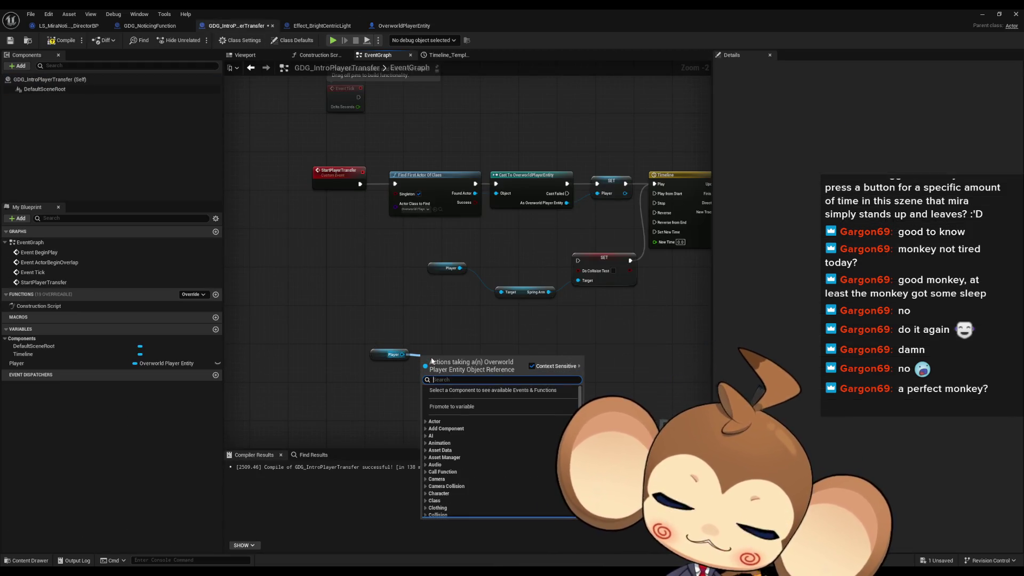
type("p")
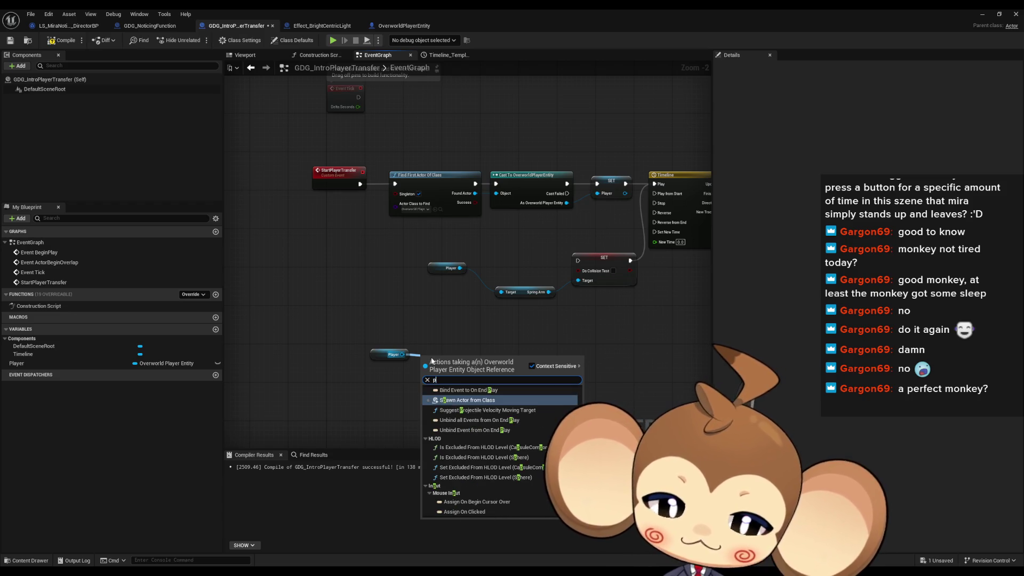
type("lay ava")
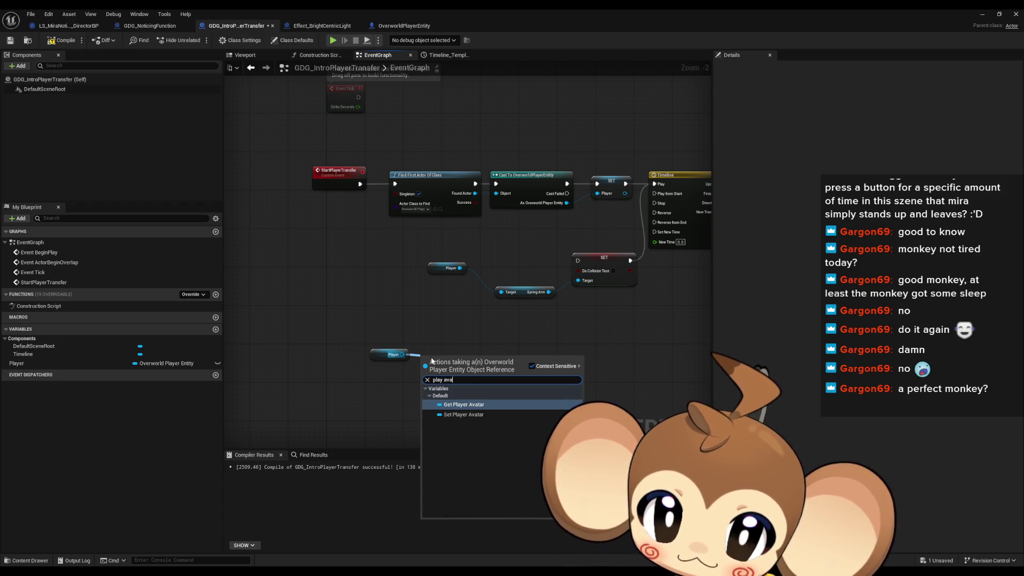
key("Return")
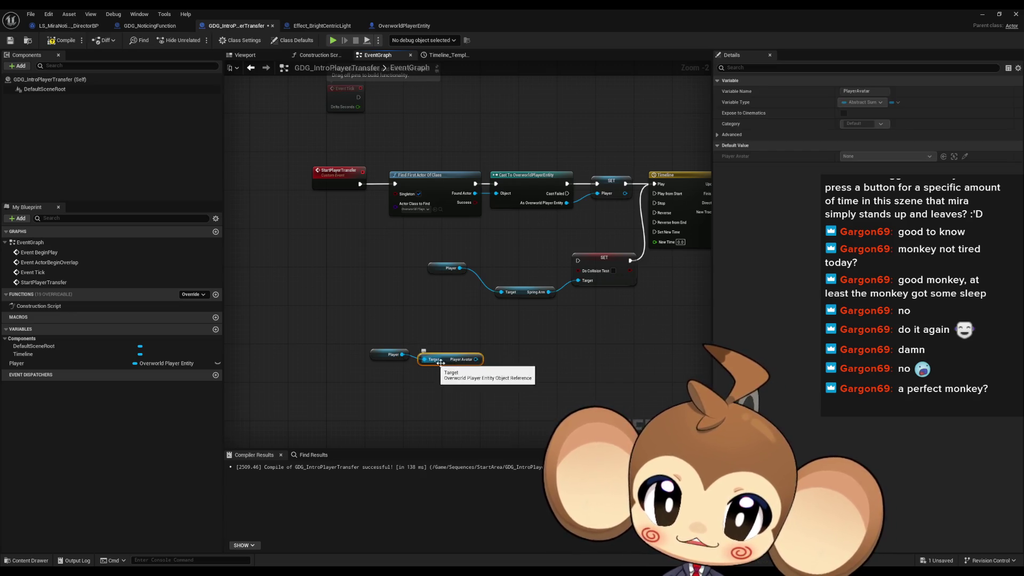
left_click_drag(473, 357, 504, 362)
type("deta")
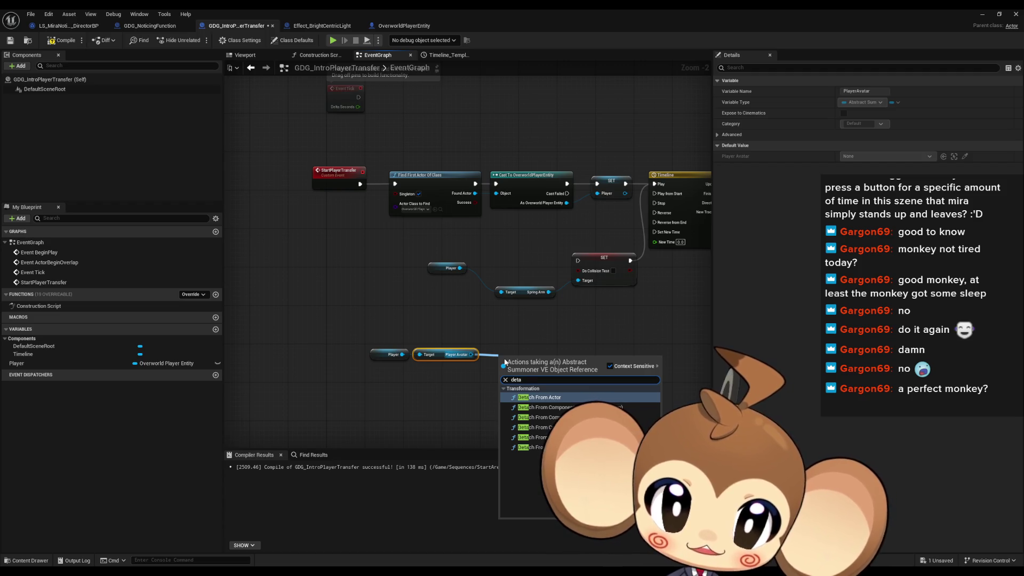
key("Return")
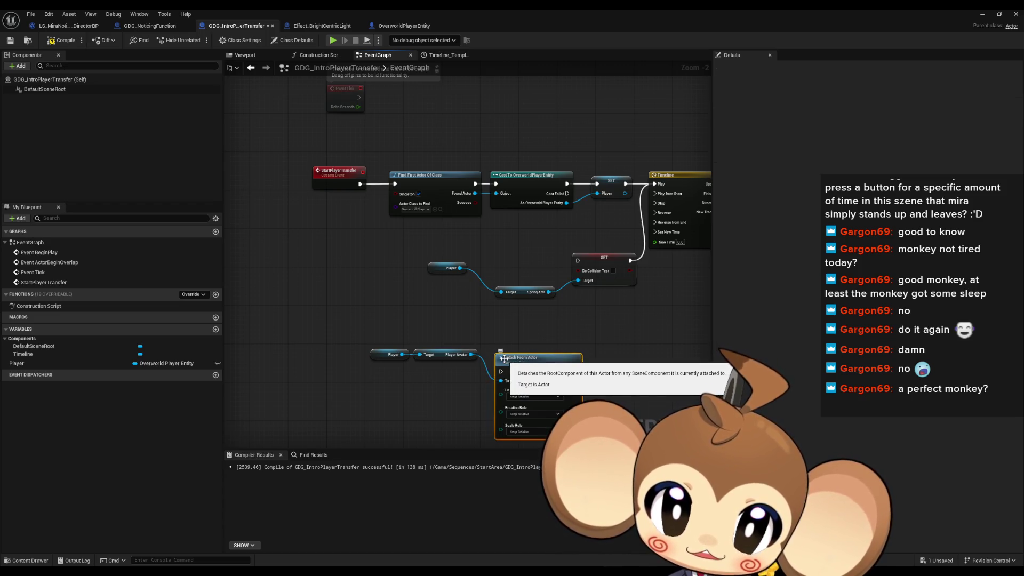
scroll(504, 358, "up", 2)
left_click(535, 389)
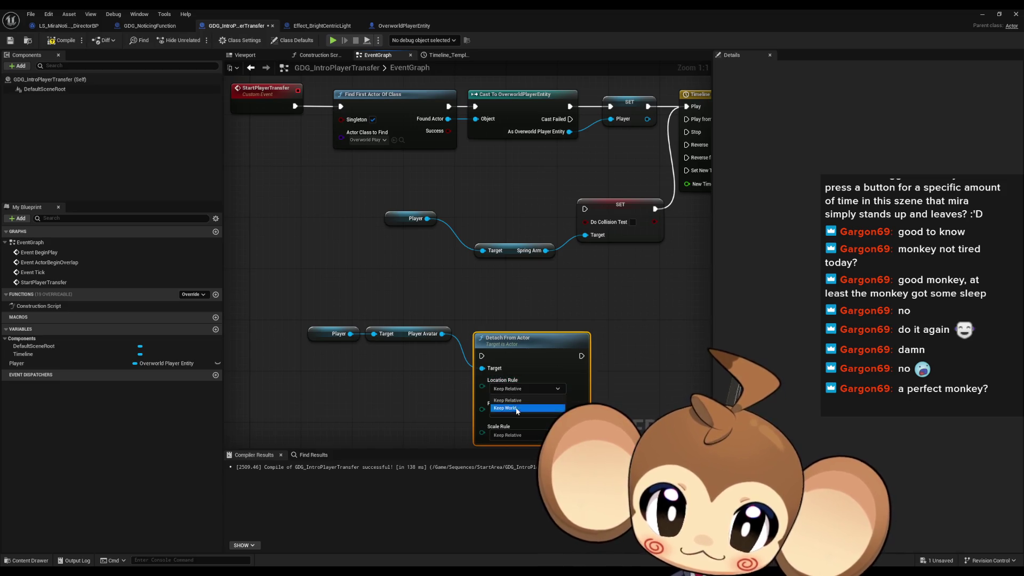
left_click(516, 409)
left_click(510, 431)
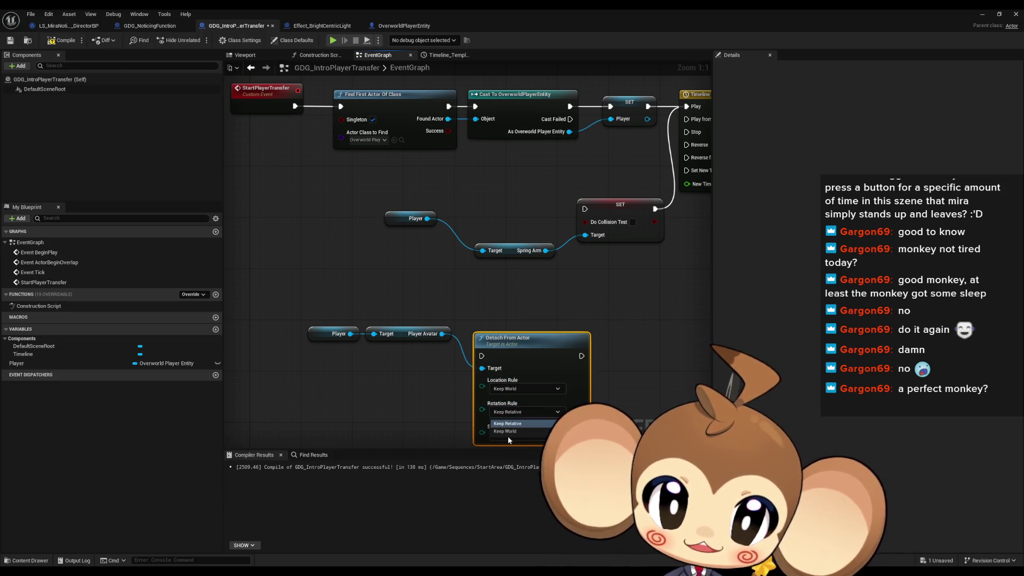
left_click(508, 436)
left_click(515, 452)
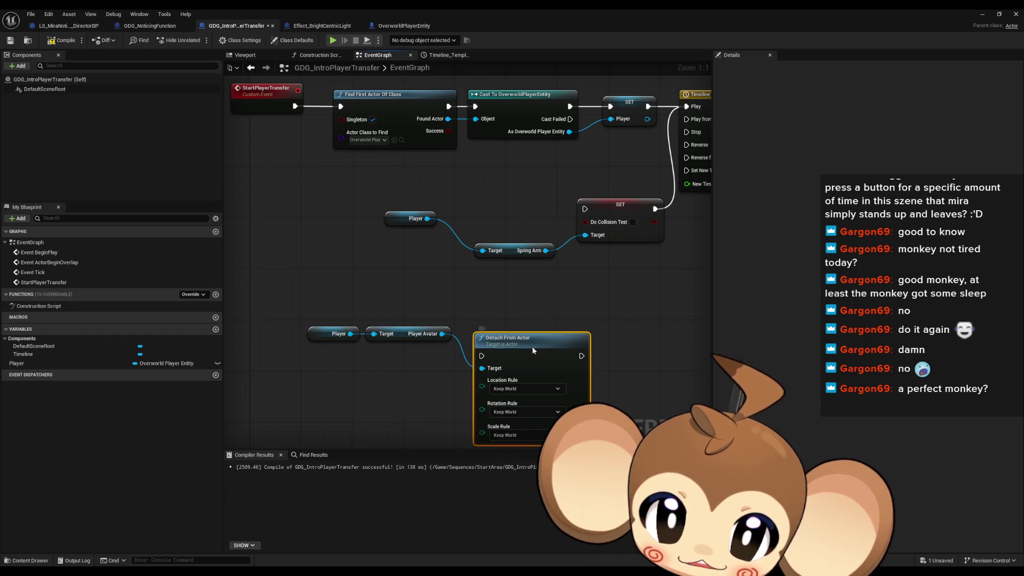
Wire the SET output into Detach From Actor and delete the old Player, SET and Spring Arm nodes
mouse_move(592, 362)
left_mouse_down()
mouse_move(530, 408)
mouse_move(540, 282)
mouse_move(566, 187)
mouse_move(545, 190)
mouse_move(421, 401)
left_mouse_up()
mouse_move(290, 269)
left_mouse_down()
mouse_move(495, 319)
mouse_move(520, 339)
left_mouse_up()
key("Delete")
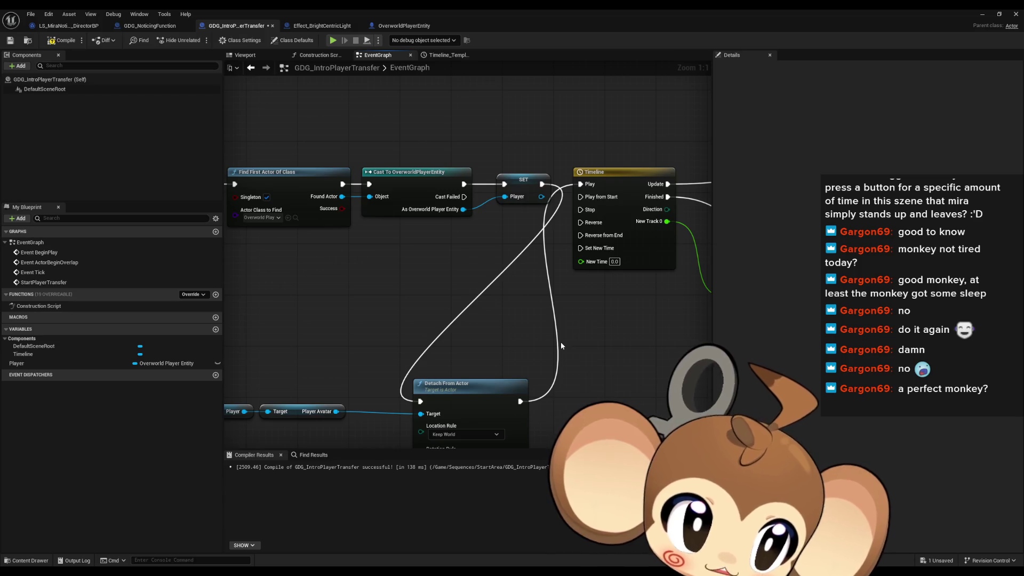
left_click_drag(562, 345, 581, 322)
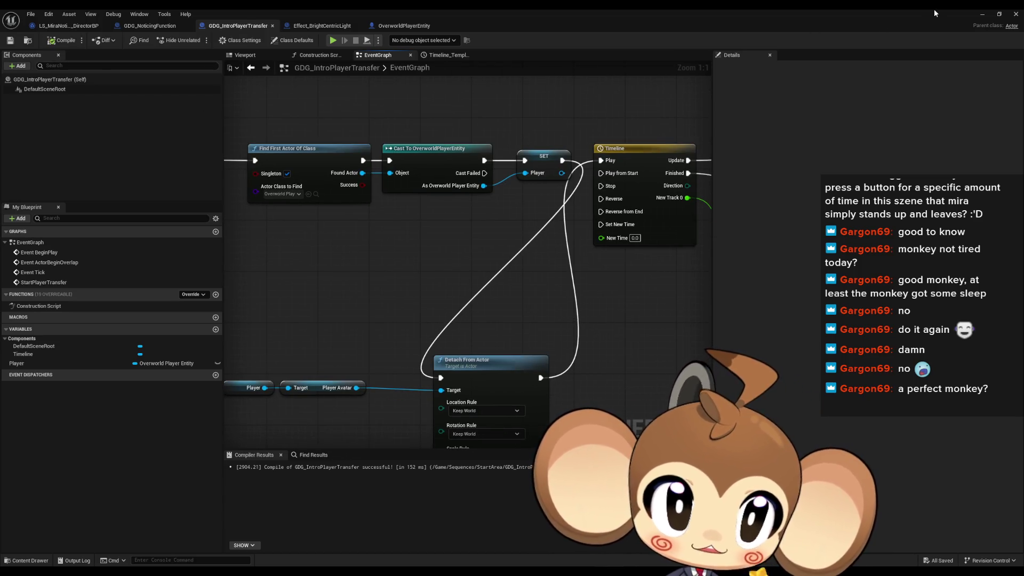
left_click(982, 14)
Playtest the Main level, stop it, and return to the GDG_IntroPlayerTransfer blueprint
left_click(199, 40)
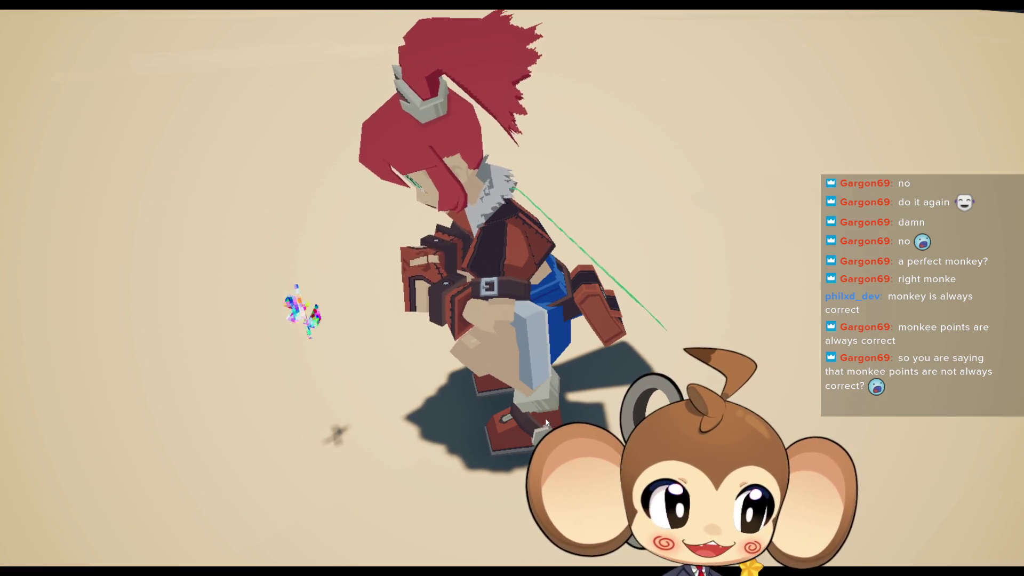
key("F11")
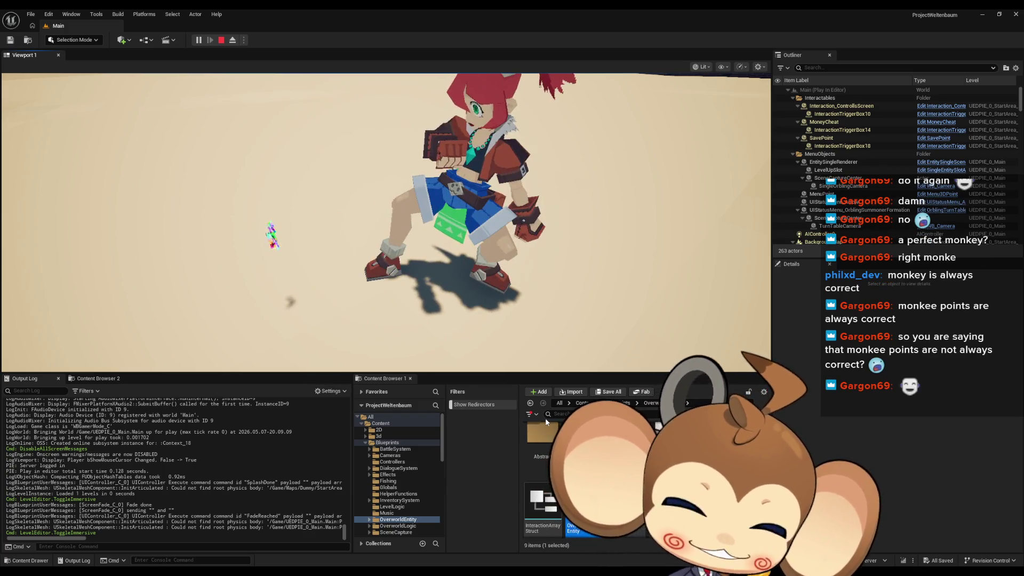
left_click(221, 40)
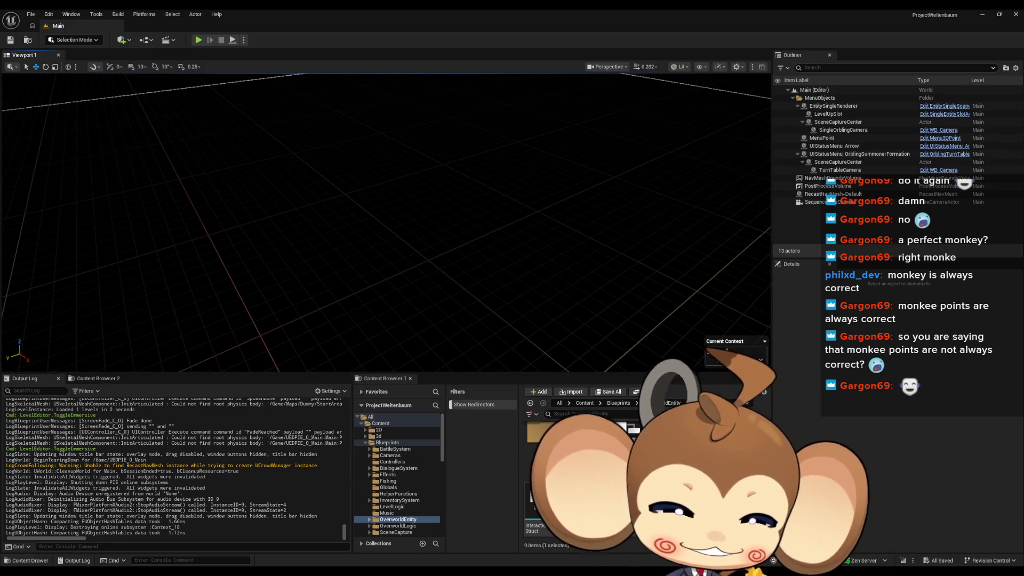
mouse_move(419, 569)
left_click(475, 543)
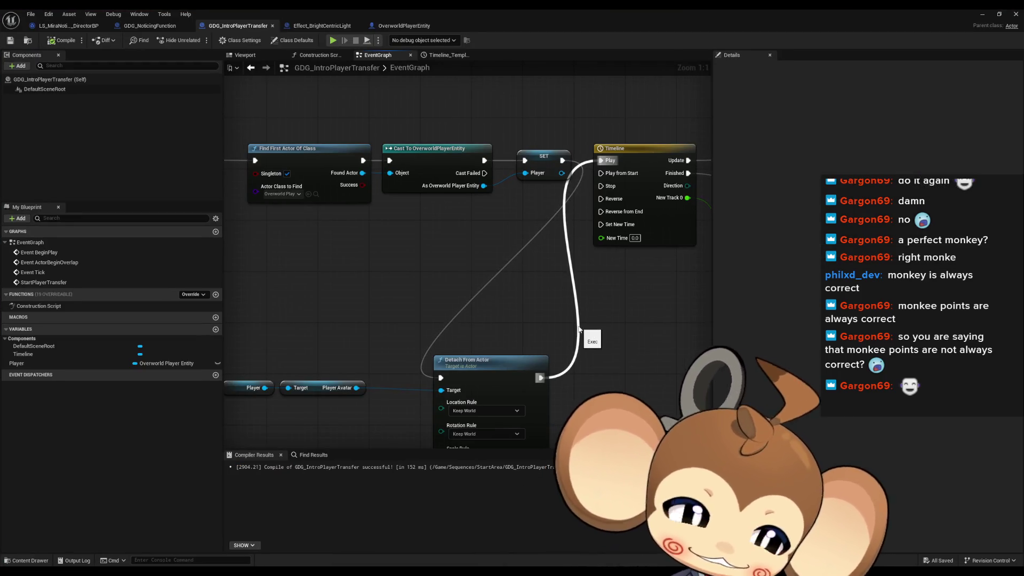
Zoom out over the GDG_IntroPlayerTransfer EventGraph, then switch to the blank Paint canvas
scroll(563, 323, "down", 4)
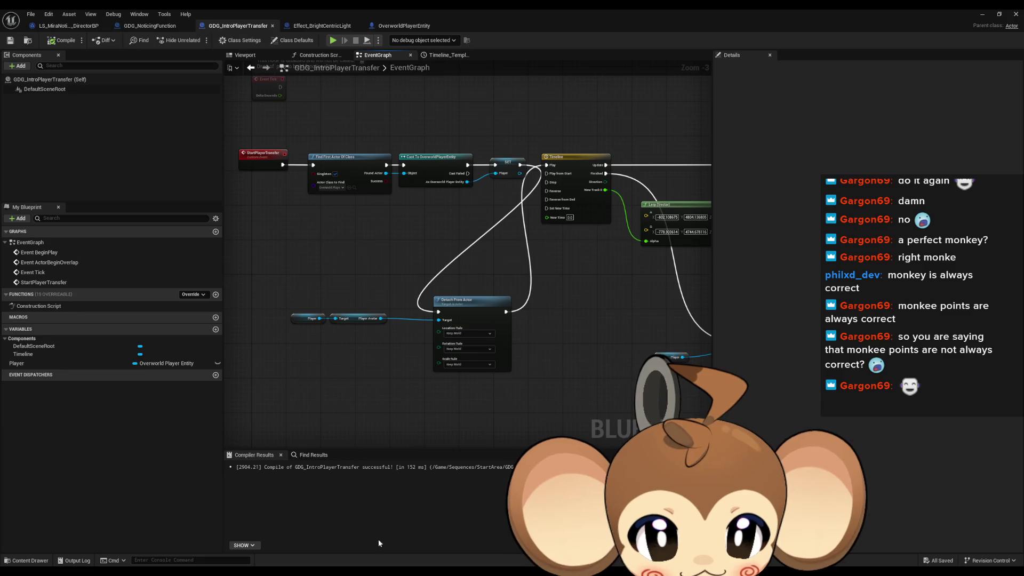
key("alt+Tab")
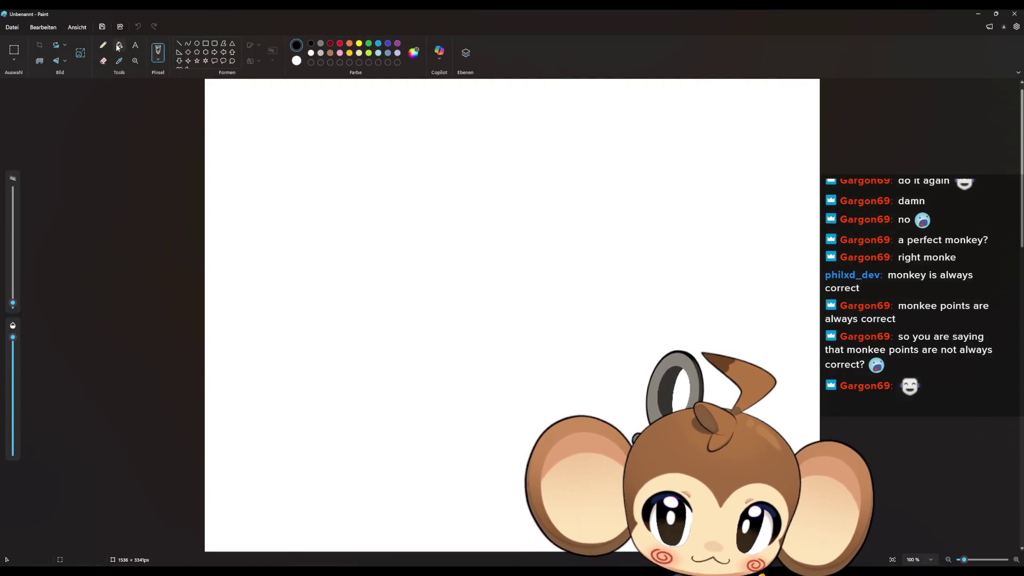
Fill the canvas black and pencil the light, plus marker and arrows toward the stick figure
left_click(118, 47)
left_click(223, 96)
left_click(104, 48)
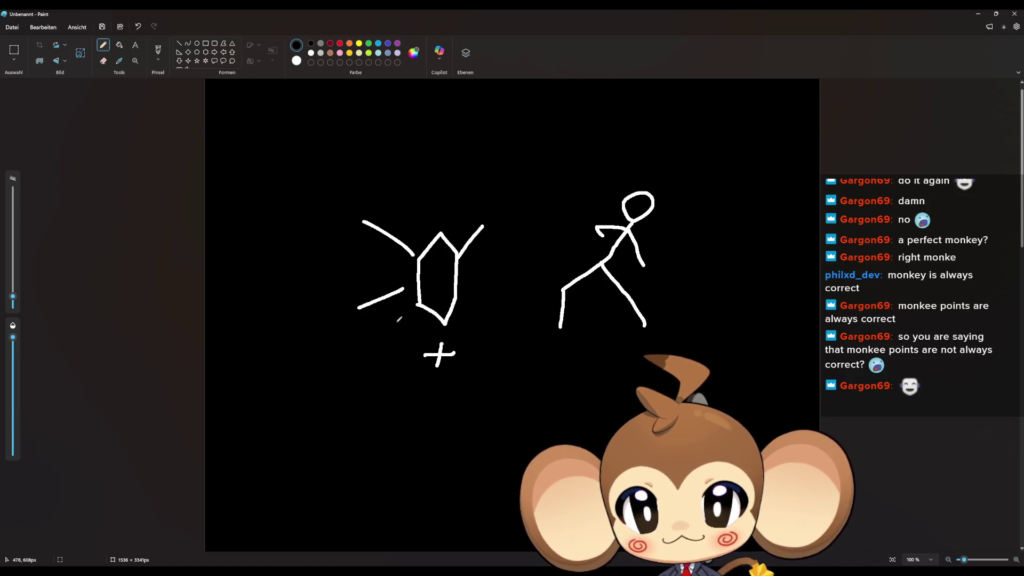
mouse_move(460, 350)
left_mouse_down()
mouse_move(555, 336)
mouse_move(549, 351)
left_mouse_up()
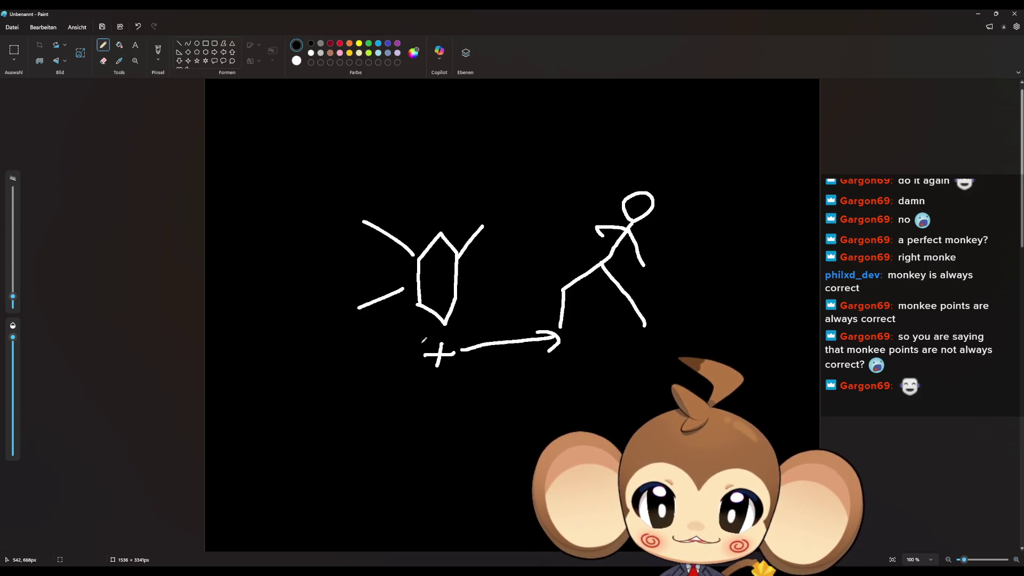
left_click_drag(420, 349, 422, 346)
left_click_drag(425, 344, 435, 325)
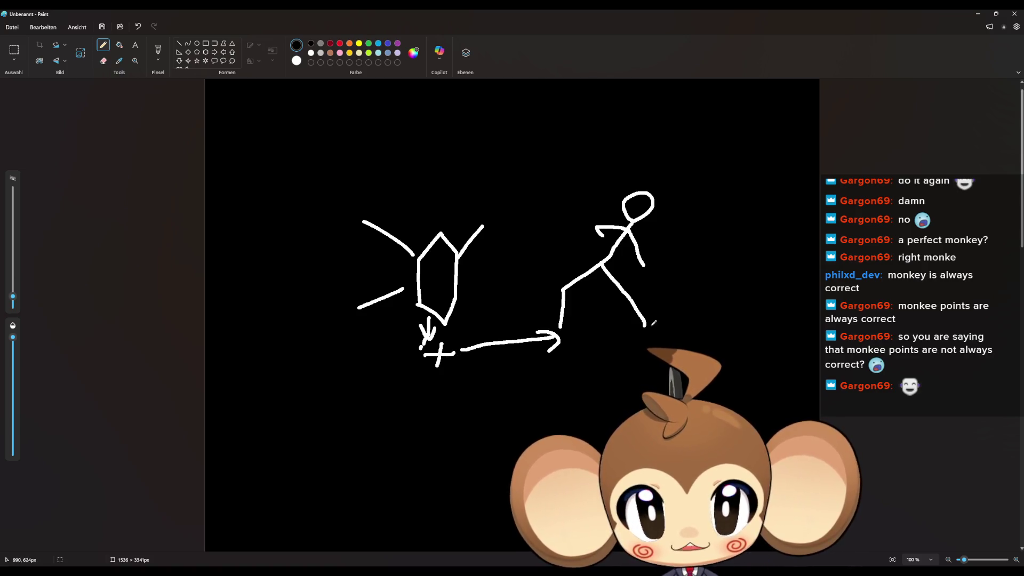
left_click_drag(764, 337, 741, 328)
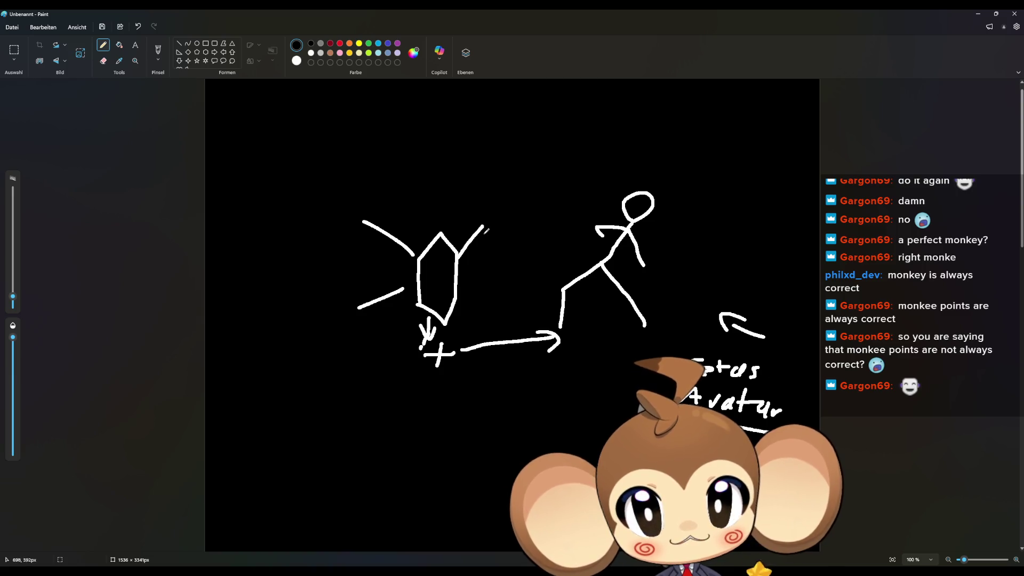
Draw a curved arrow up from the light ending at a crossed-out X spot
mouse_move(427, 223)
left_mouse_down()
mouse_move(481, 174)
mouse_move(527, 169)
left_mouse_up()
left_click_drag(527, 158, 536, 179)
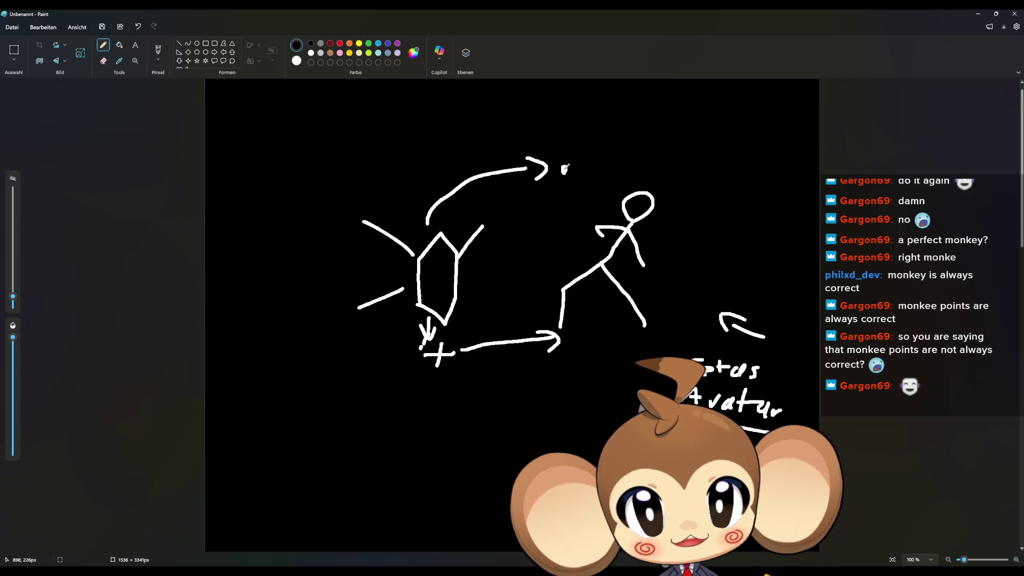
mouse_move(554, 183)
left_mouse_down()
mouse_move(580, 150)
mouse_move(580, 185)
left_mouse_up()
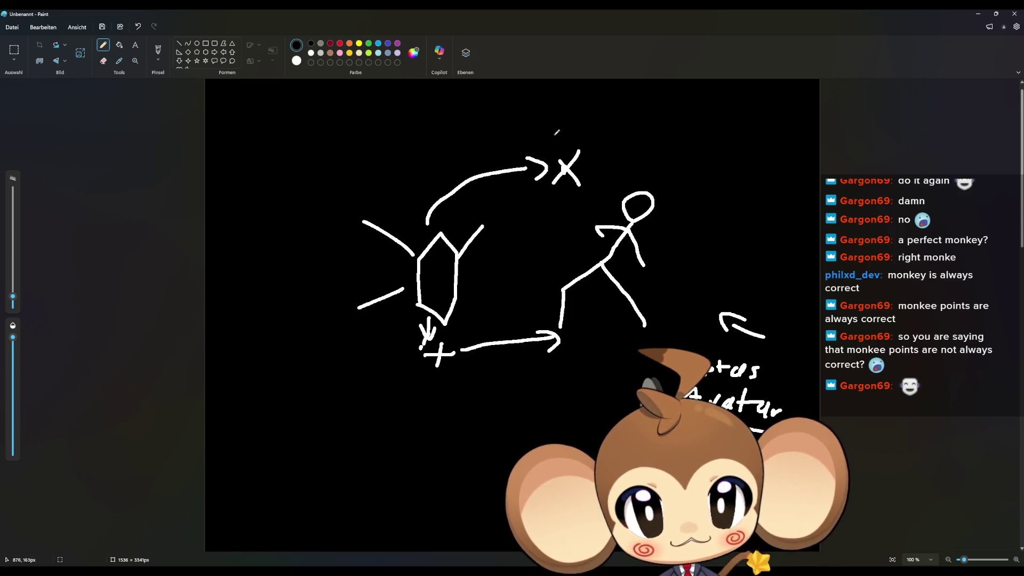
Handwrite 'Artefact slot' and 'Attack' at the top, undoing one bad stroke
mouse_move(566, 111)
left_mouse_down()
mouse_move(575, 96)
mouse_move(580, 110)
mouse_move(581, 100)
mouse_move(601, 107)
mouse_move(611, 96)
mouse_move(623, 99)
mouse_move(619, 112)
left_mouse_up()
mouse_move(628, 103)
left_mouse_down()
mouse_move(622, 112)
mouse_move(668, 112)
left_mouse_up()
key("ctrl+z")
mouse_move(673, 95)
left_mouse_down()
mouse_move(673, 113)
mouse_move(678, 100)
left_mouse_up()
mouse_move(703, 100)
left_mouse_down()
mouse_move(696, 113)
mouse_move(731, 114)
mouse_move(736, 103)
left_mouse_up()
left_click_drag(583, 139, 584, 138)
left_click_drag(589, 133, 599, 130)
mouse_move(611, 123)
left_mouse_down()
mouse_move(608, 138)
mouse_move(614, 129)
left_mouse_up()
mouse_move(622, 120)
left_mouse_down()
mouse_move(620, 137)
mouse_move(625, 128)
left_mouse_up()
left_click_drag(629, 137, 637, 141)
left_click_drag(647, 134, 647, 142)
left_click_drag(657, 124, 663, 144)
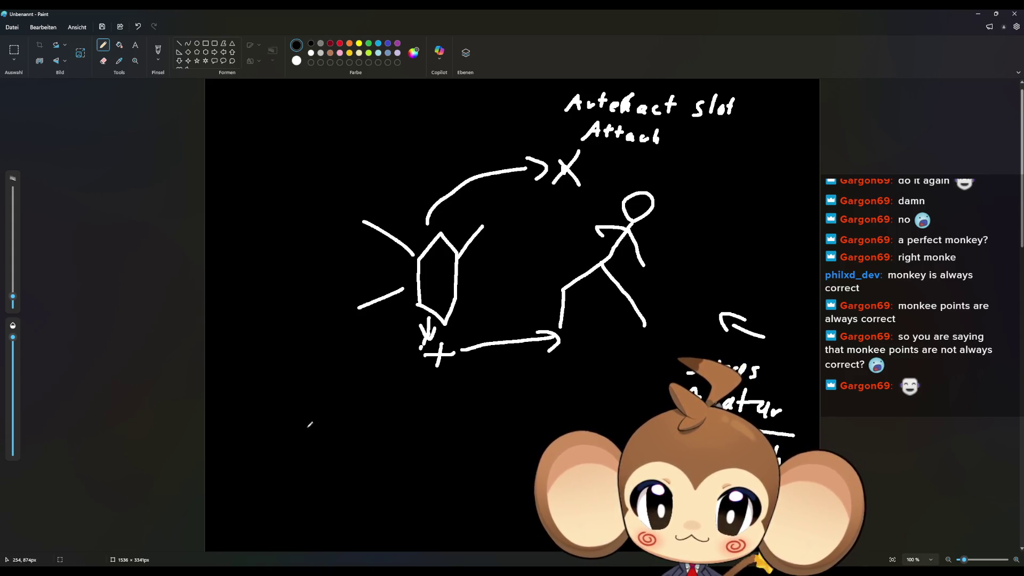
Handwrite the note 'Clean VE when detach' below the diagram
mouse_move(313, 418)
left_mouse_down()
mouse_move(295, 435)
mouse_move(358, 428)
mouse_move(366, 442)
left_mouse_up()
left_click_drag(293, 454, 316, 457)
mouse_move(334, 460)
left_mouse_down()
mouse_move(329, 478)
mouse_move(344, 459)
left_mouse_up()
mouse_move(330, 469)
left_mouse_down()
mouse_move(401, 468)
mouse_move(431, 450)
mouse_move(444, 464)
mouse_move(405, 491)
mouse_move(430, 478)
mouse_move(457, 494)
left_mouse_up()
Write the 'Check' note underneath it
mouse_move(365, 521)
left_mouse_down()
mouse_move(363, 536)
mouse_move(412, 537)
left_mouse_up()
mouse_move(430, 524)
left_mouse_down()
mouse_move(440, 538)
mouse_move(461, 536)
left_mouse_up()
left_click_drag(475, 517, 473, 538)
left_click_drag(476, 528, 481, 536)
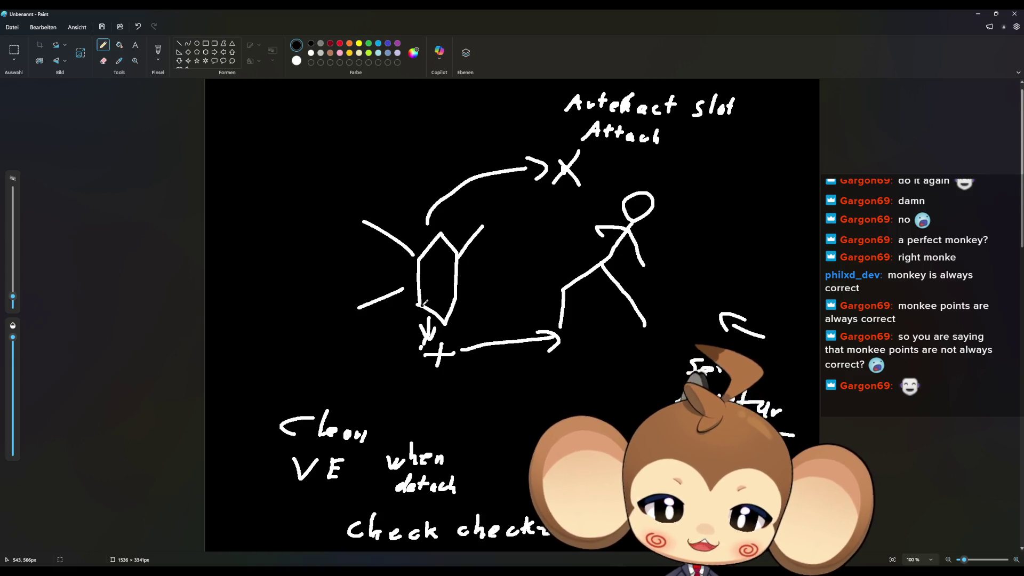
Strike through the Check note, extend the Setus text, X the lower arrow tip, and minimize Paint
left_click_drag(529, 473, 504, 499)
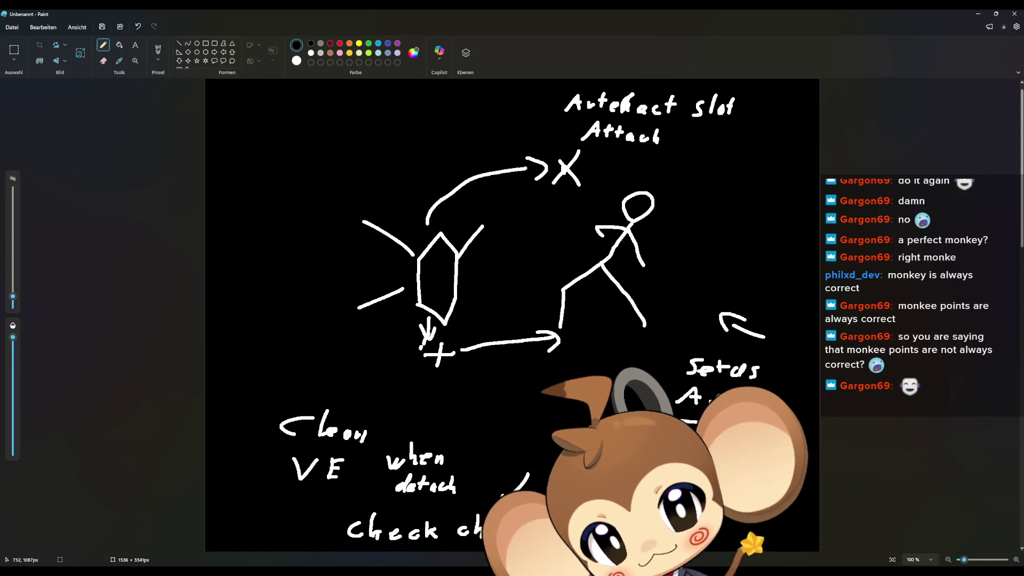
left_click_drag(347, 528, 478, 527)
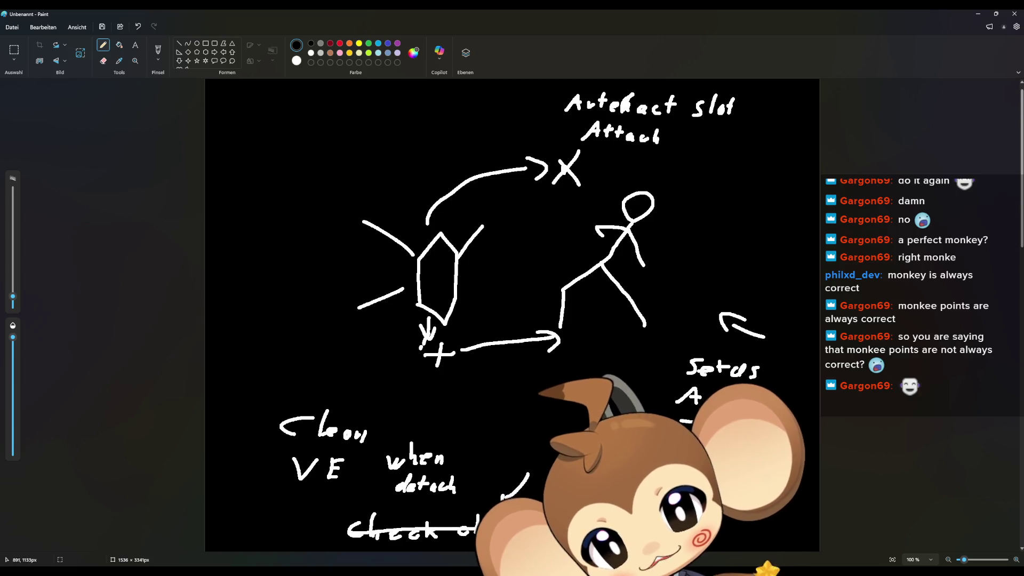
left_click_drag(709, 394, 722, 393)
left_click_drag(745, 395, 752, 404)
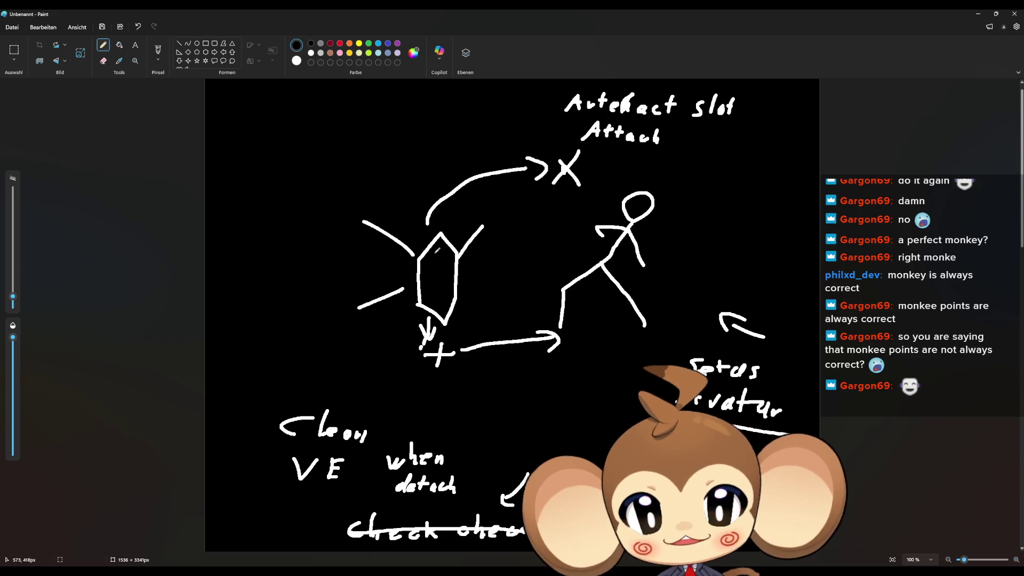
mouse_move(567, 342)
left_mouse_down()
mouse_move(579, 356)
mouse_move(569, 357)
left_mouse_up()
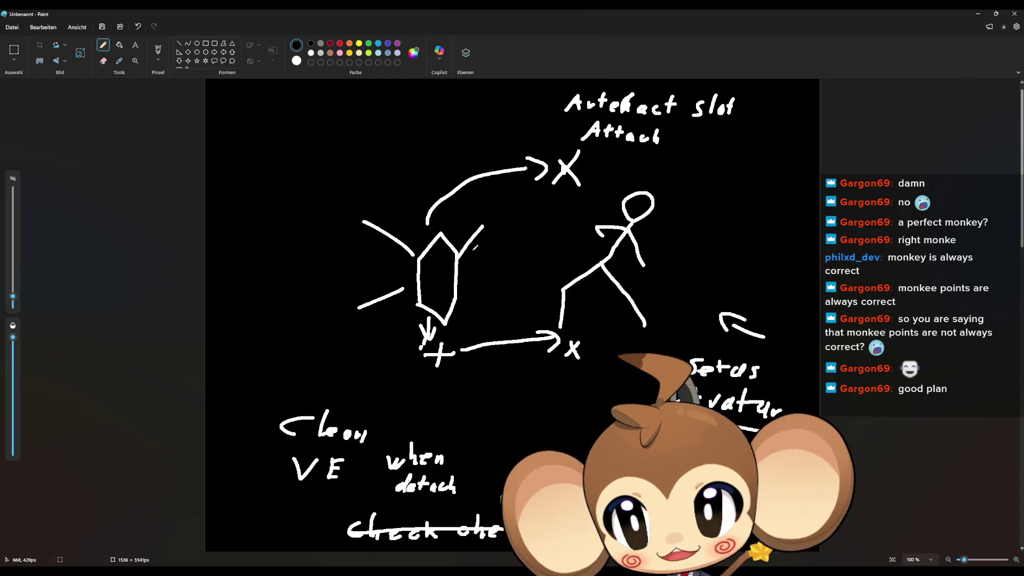
left_click(978, 14)
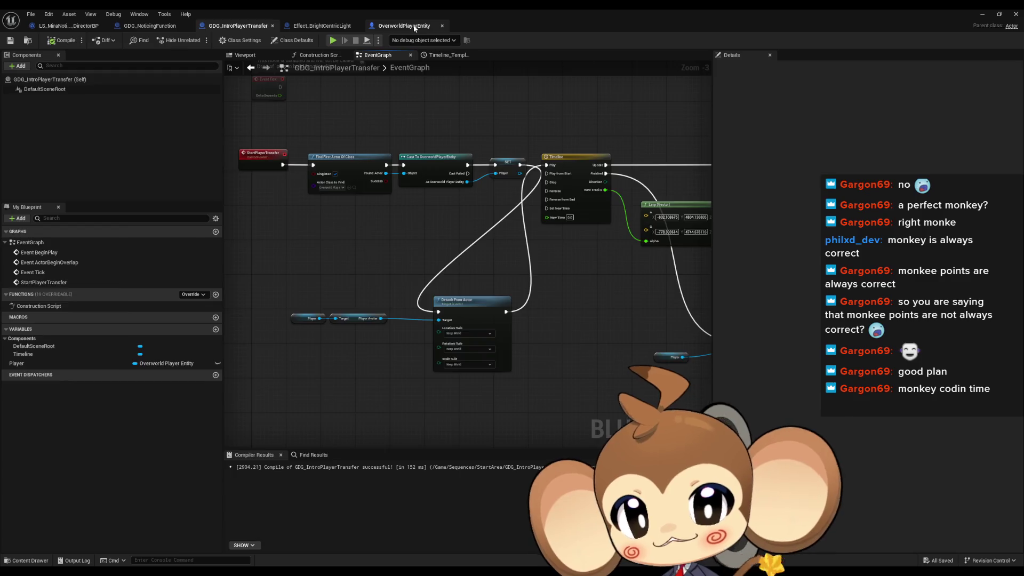
Show OverworldPlayerEntity's Viewport framed on the collision capsule with Capsule Component selected
left_click(398, 25)
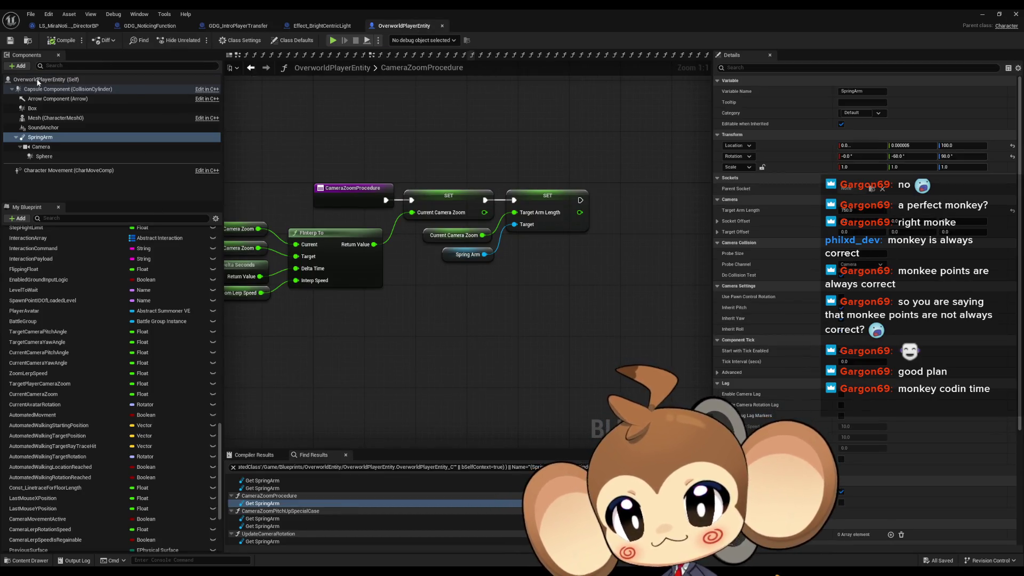
left_click(38, 80)
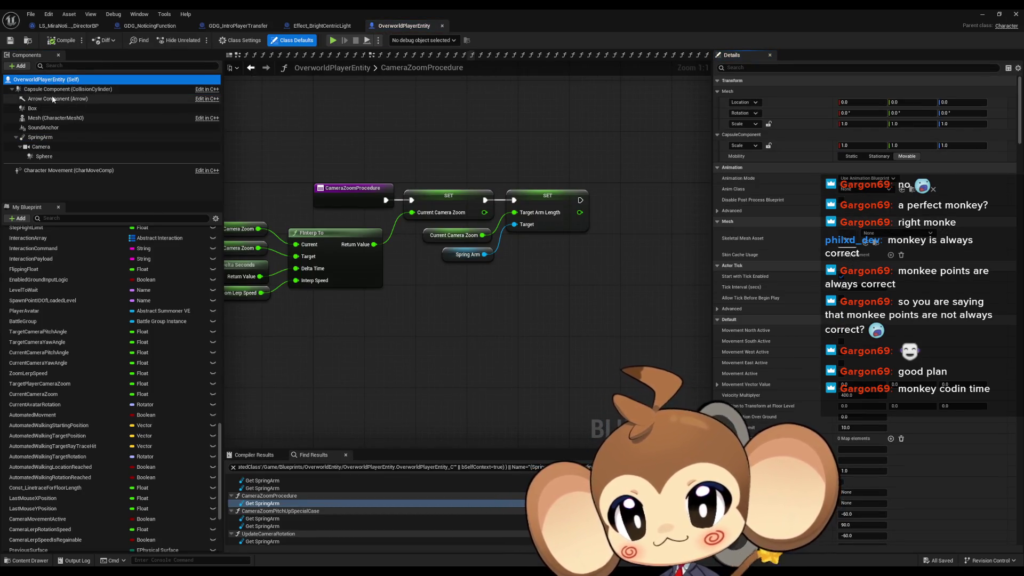
left_click(228, 54)
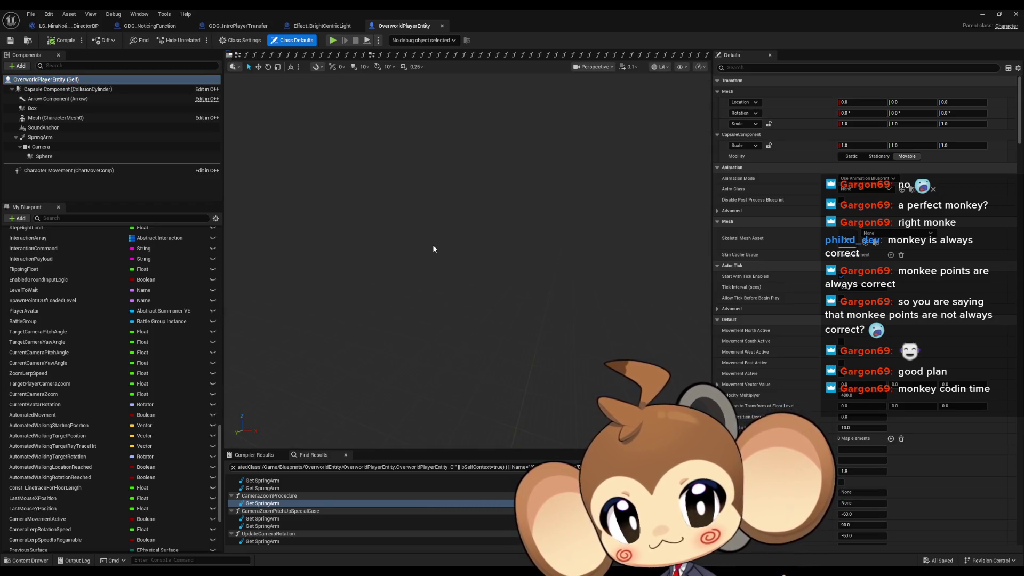
mouse_move(433, 249)
left_mouse_down()
mouse_move(460, 328)
mouse_move(453, 299)
mouse_move(451, 335)
mouse_move(454, 282)
mouse_move(487, 292)
mouse_move(469, 286)
mouse_move(459, 256)
mouse_move(456, 336)
left_mouse_up()
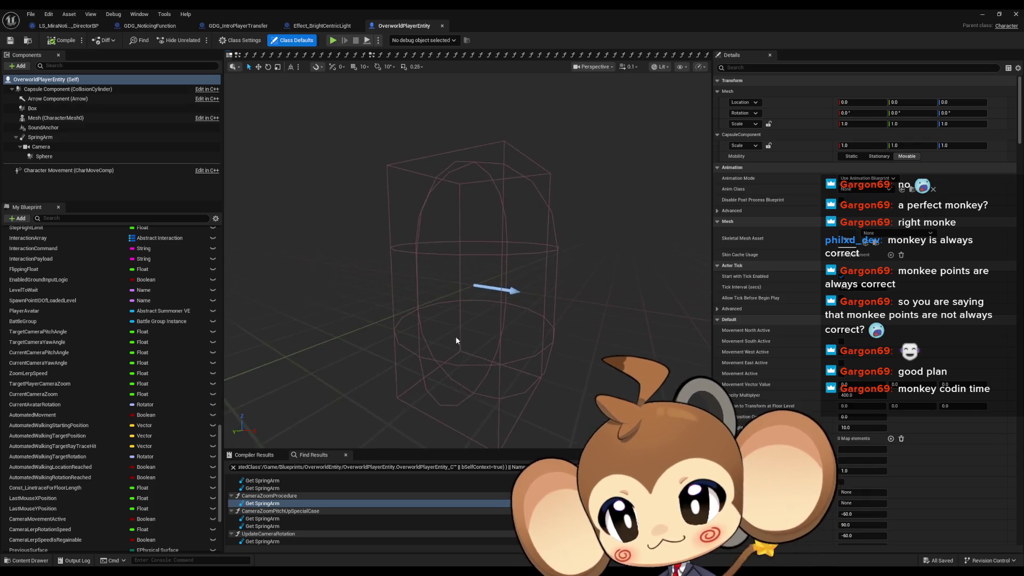
left_click(35, 91)
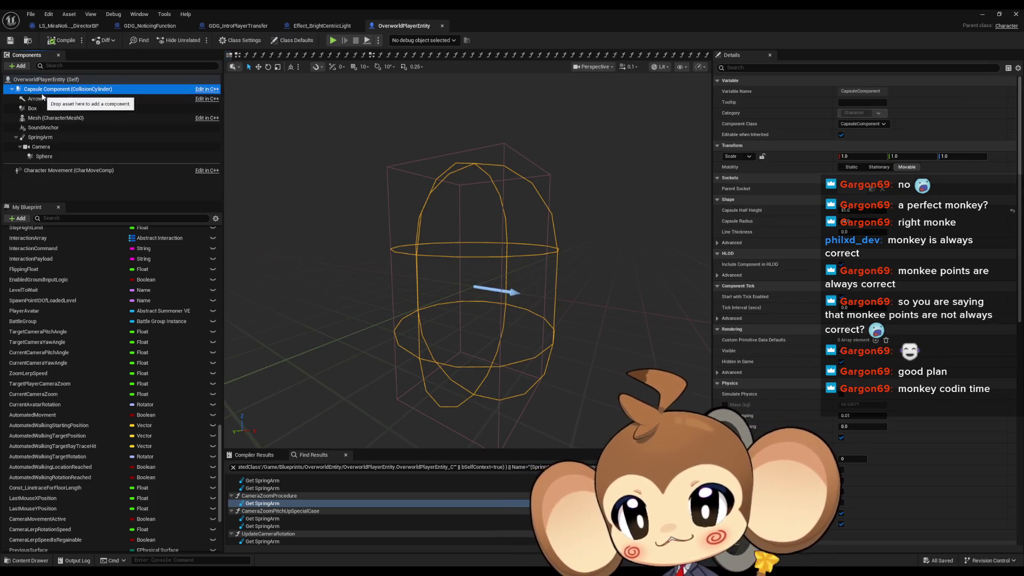
left_click_drag(36, 89, 40, 95)
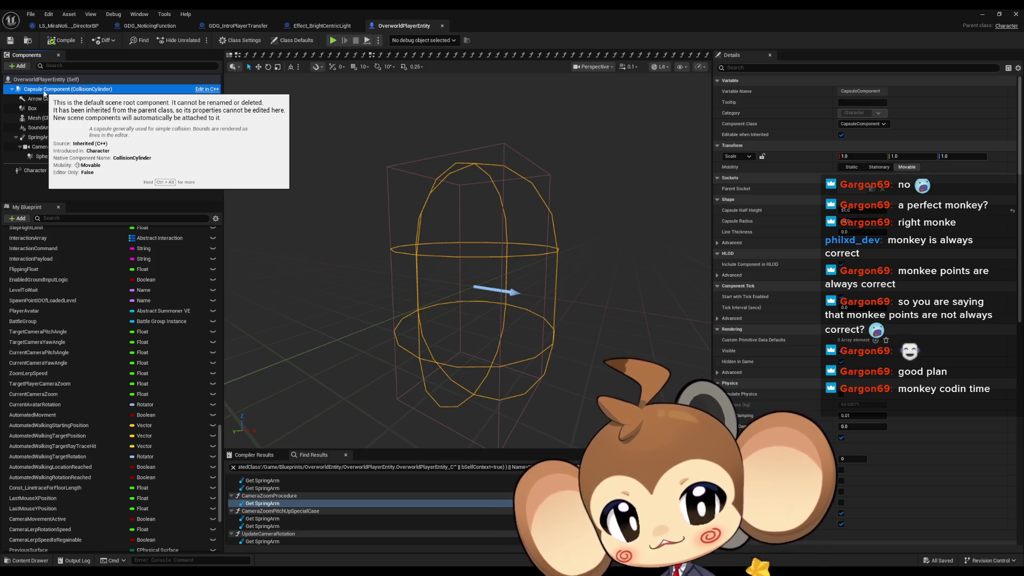
Add a Scene Component under the capsule and name it PivotPointArtefact
right_click(44, 94)
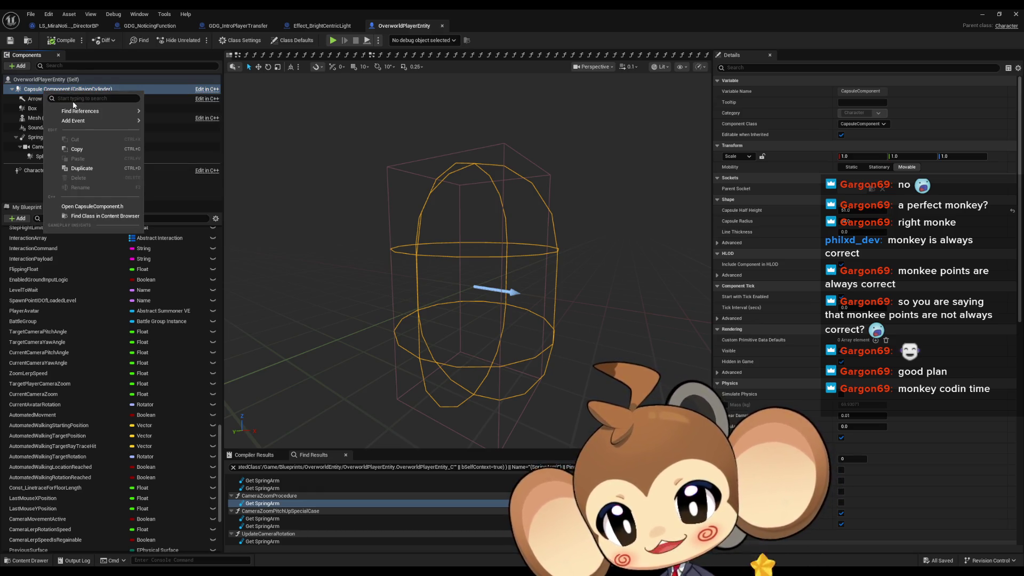
left_click(36, 92)
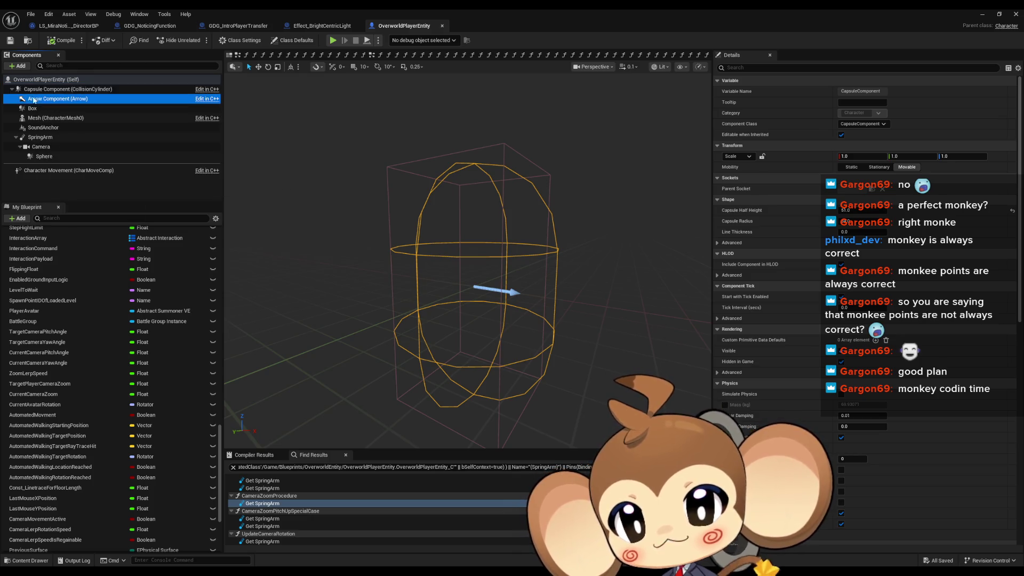
left_click(20, 66)
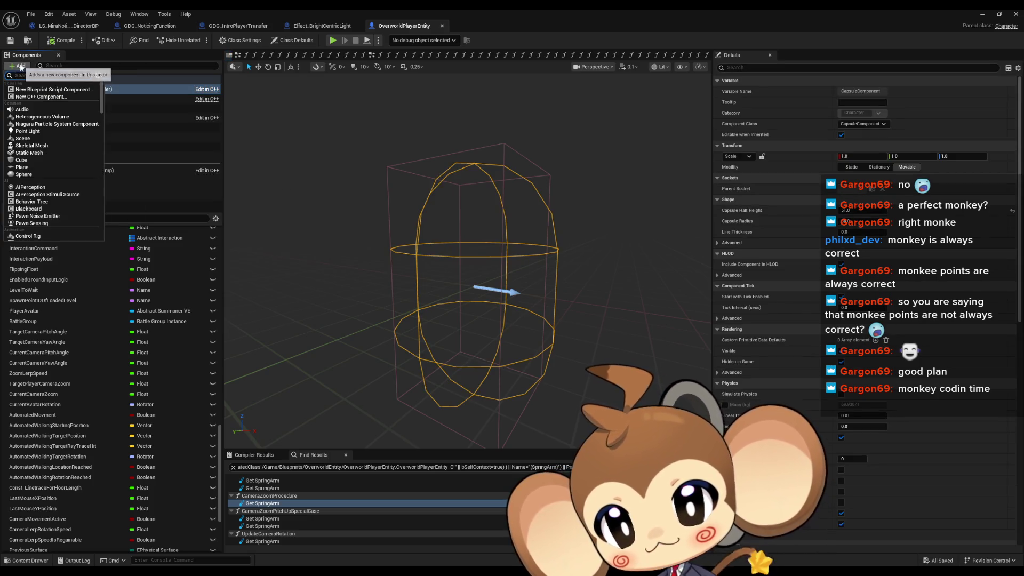
left_click(53, 136)
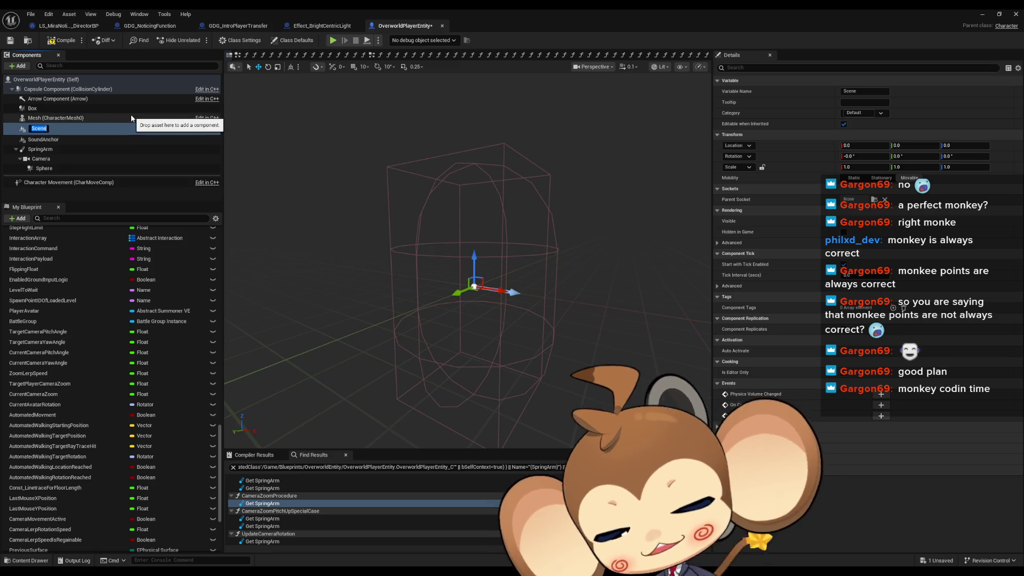
type("PivotP")
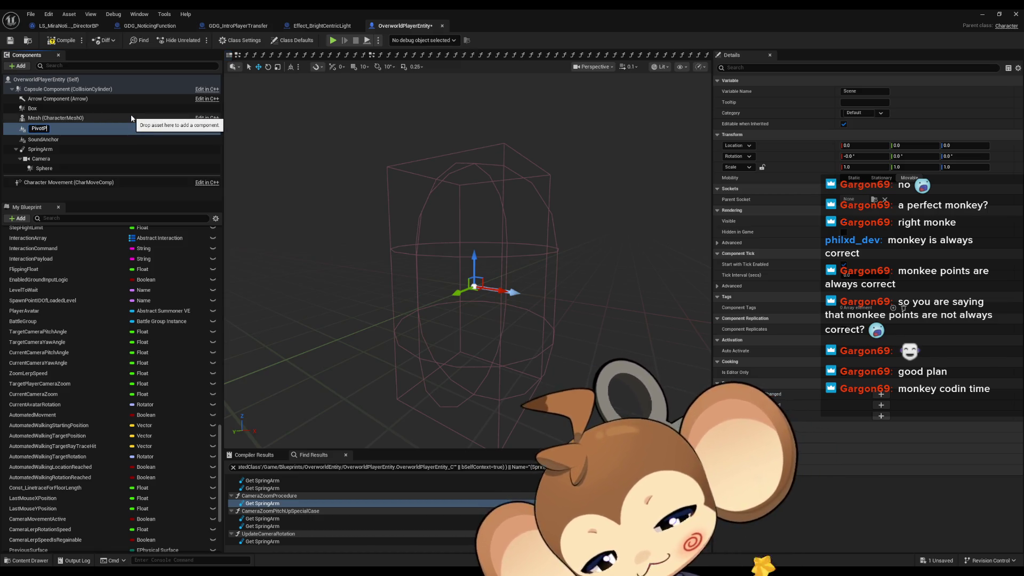
type("ointA")
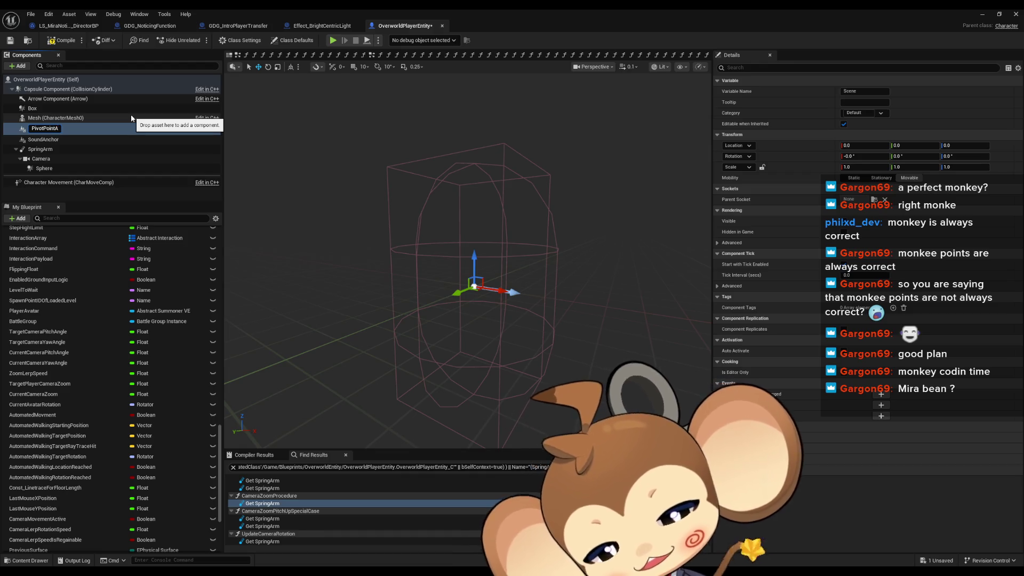
type("nc")
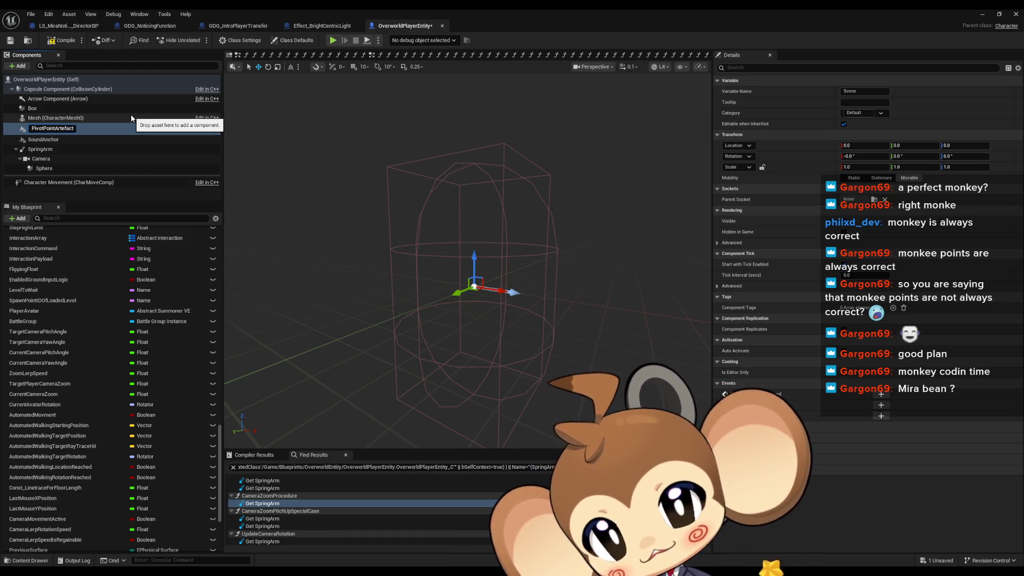
key("Return")
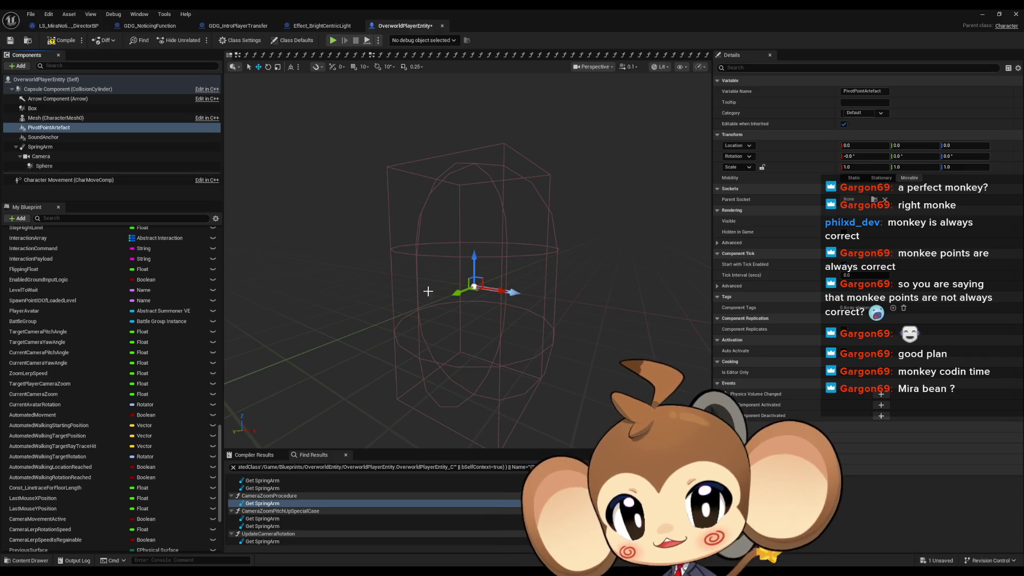
left_click_drag(456, 290, 405, 312)
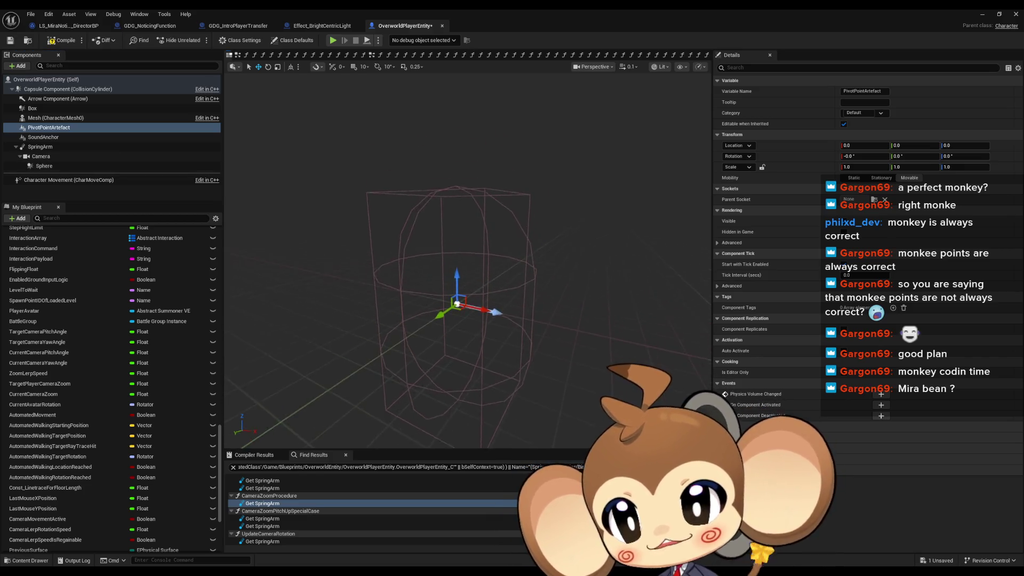
Add a child Scene Component named ArtefactSlot beneath PivotPointArtefact
right_click(50, 131)
left_click(46, 131)
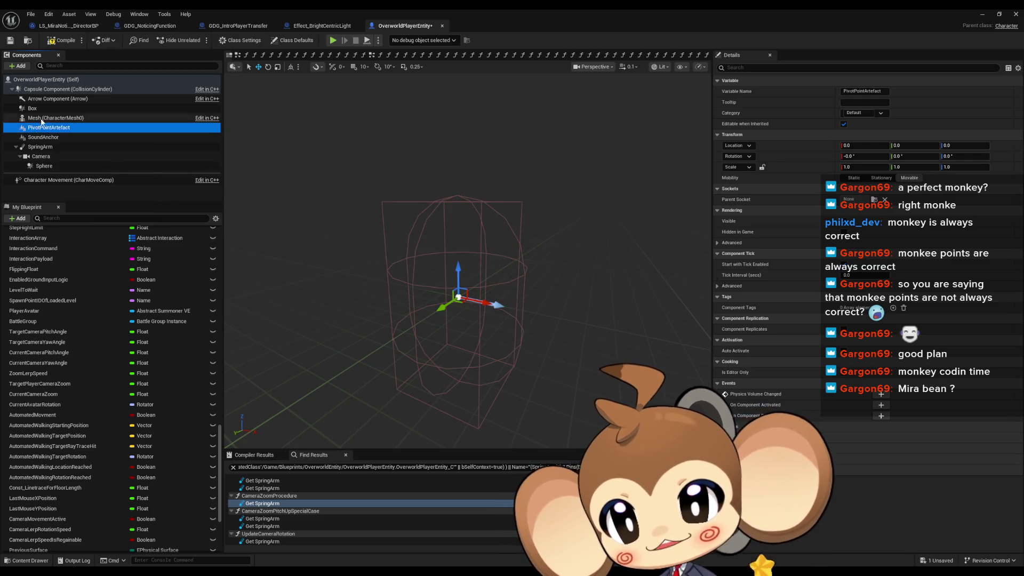
left_click(19, 65)
left_click(41, 138)
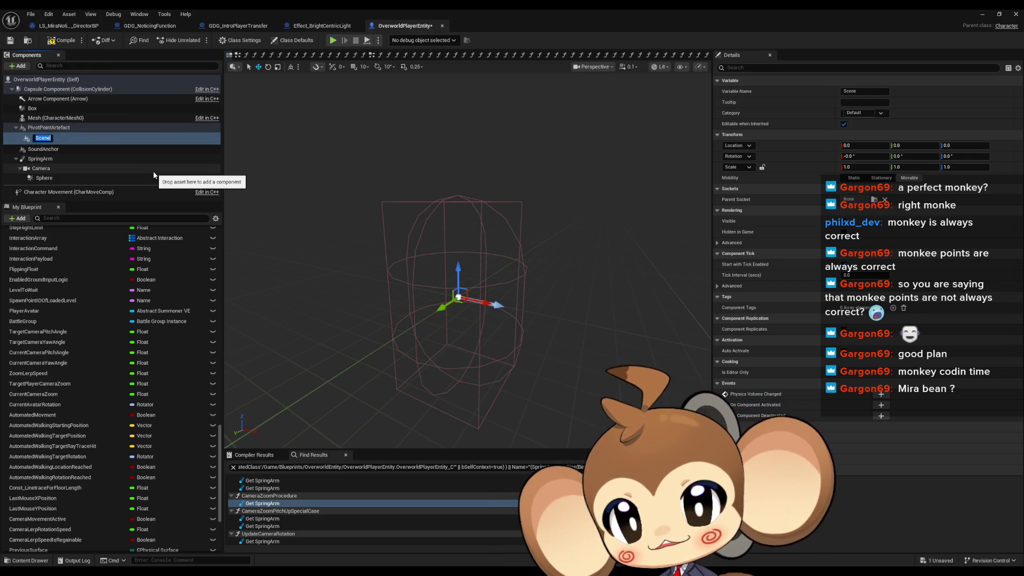
type("Artefac")
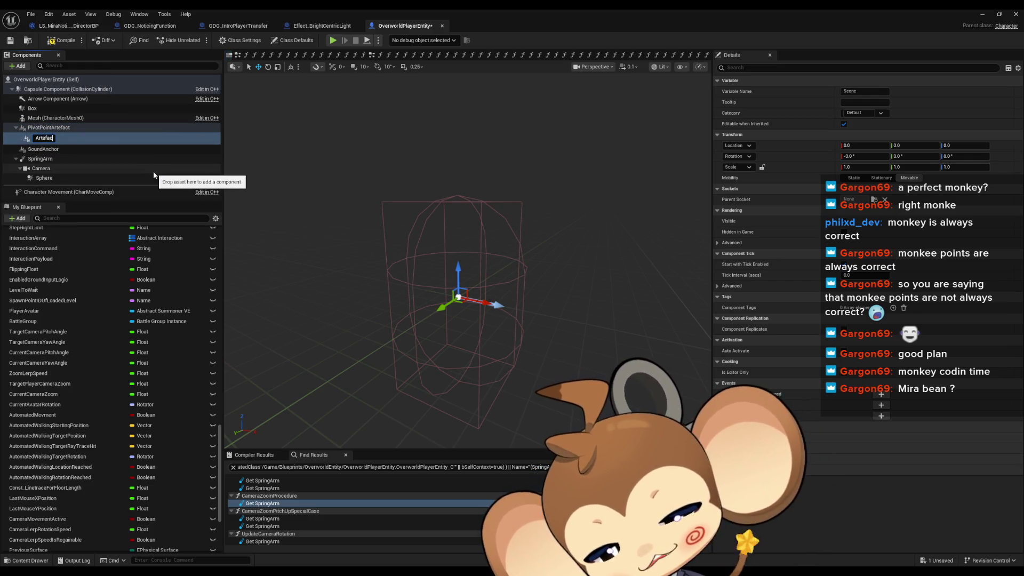
type("tSlot")
key("Return")
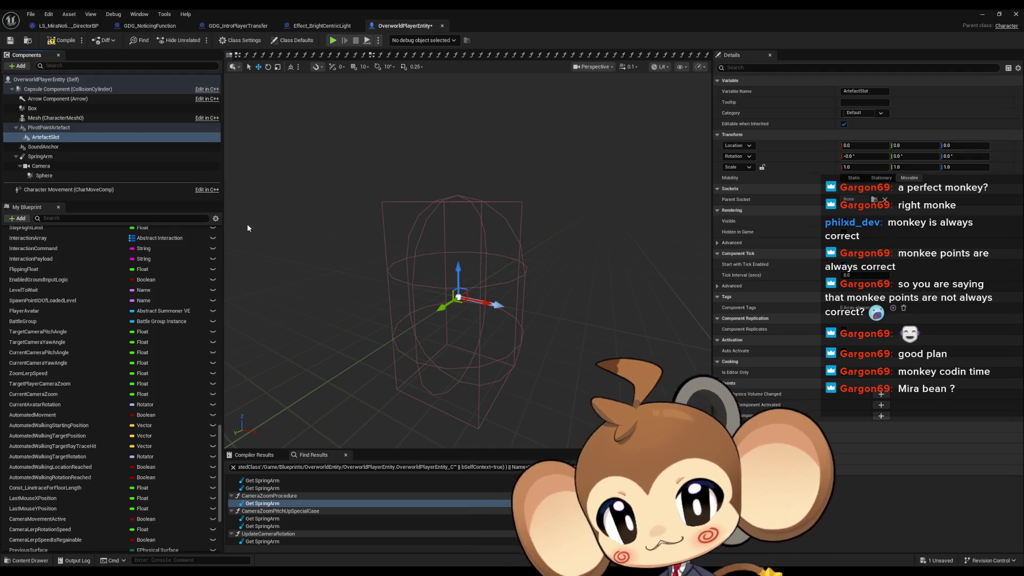
Push ArtefactSlot forward along X, entering 5 in its X location, then switch to Paint
scroll(448, 270, "up", 5)
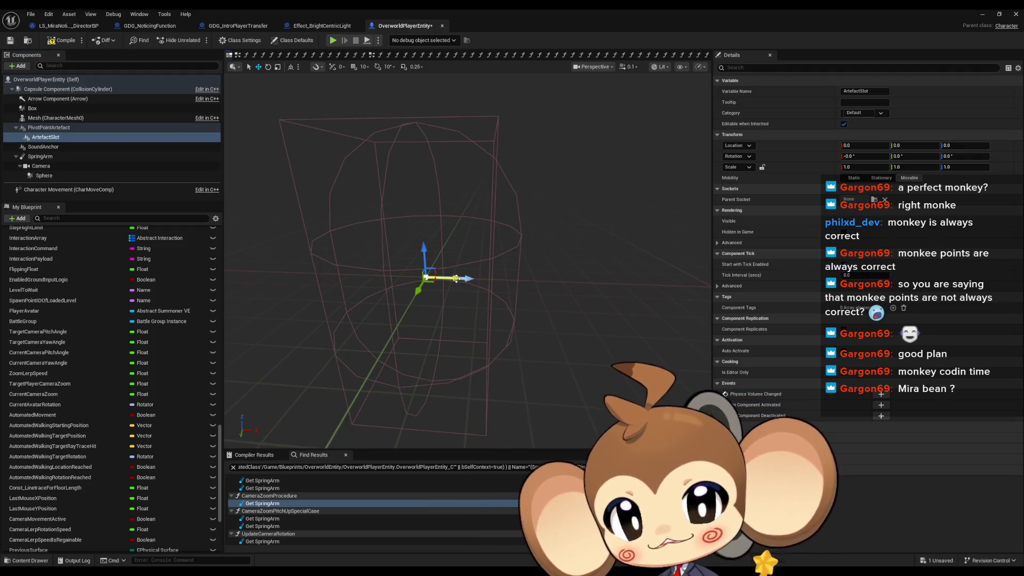
left_click_drag(453, 278, 614, 289)
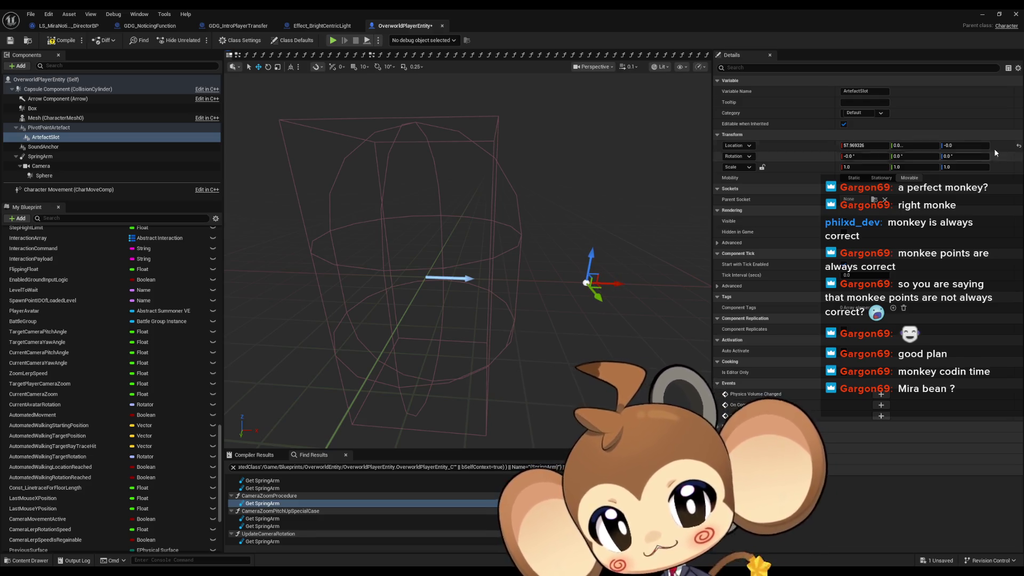
left_click(866, 145)
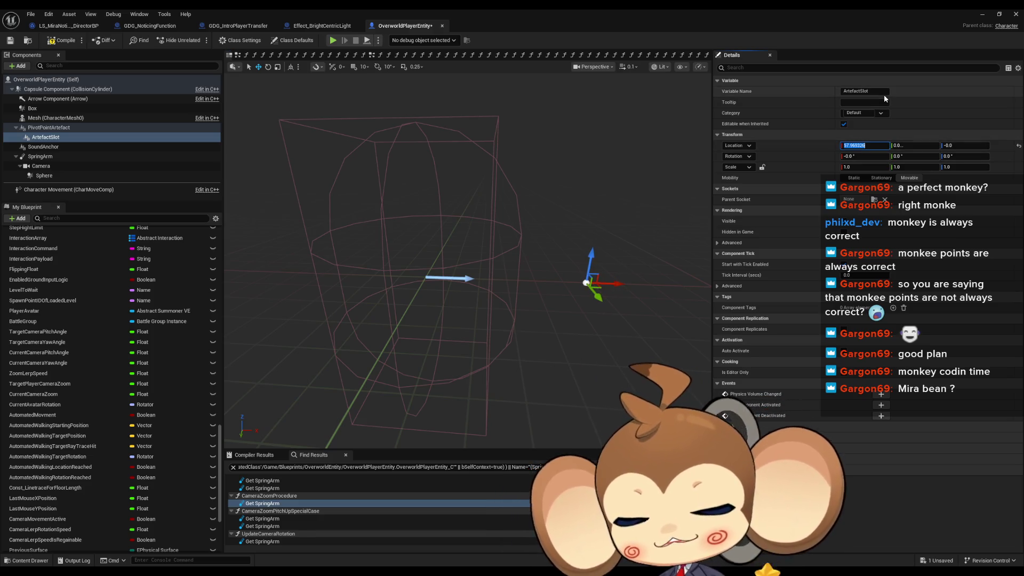
type("58.0")
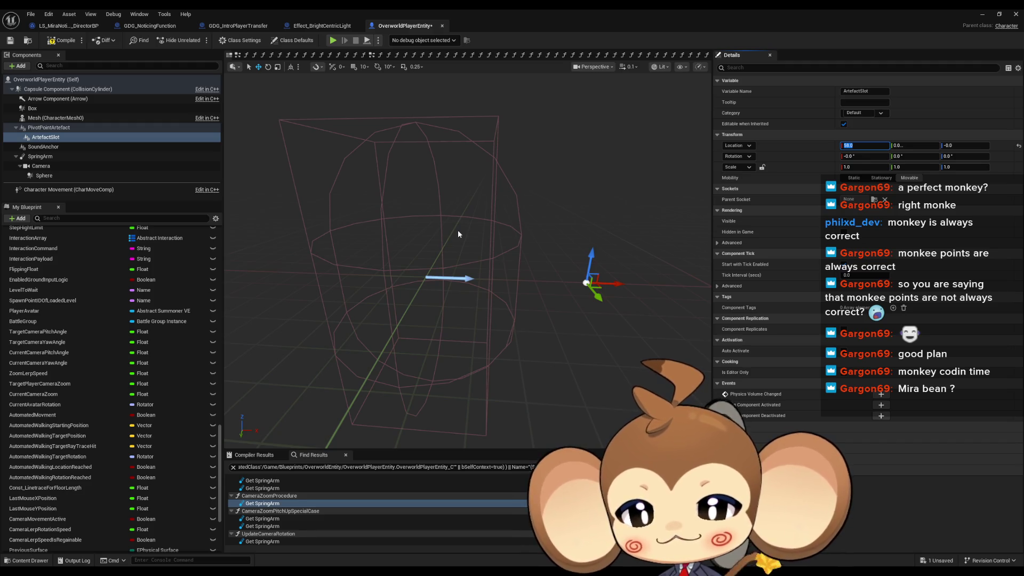
key("alt+Tab")
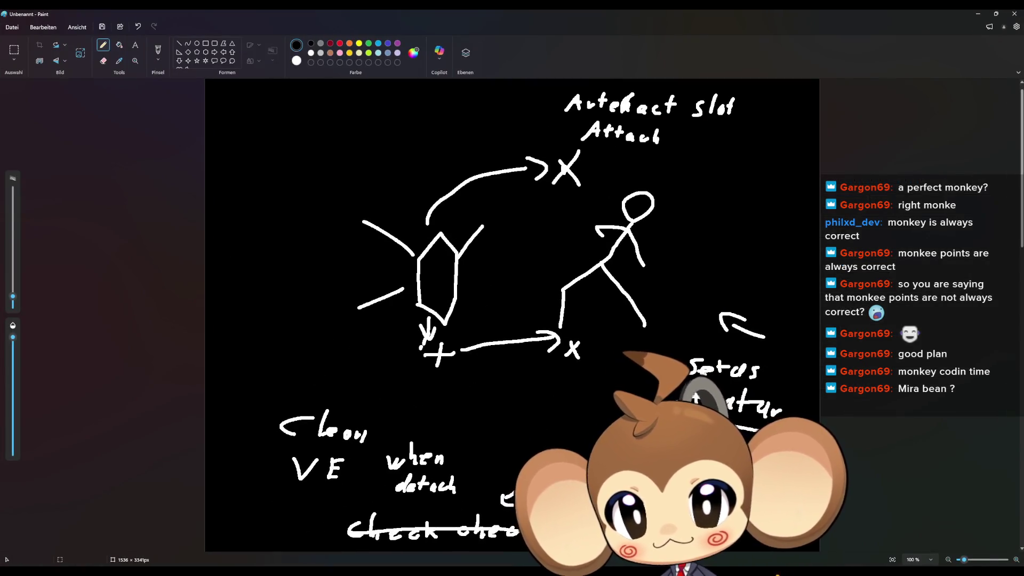
Draw two short strokes below the stick figure's head, then return to the Unreal blueprint
key("alt+Tab")
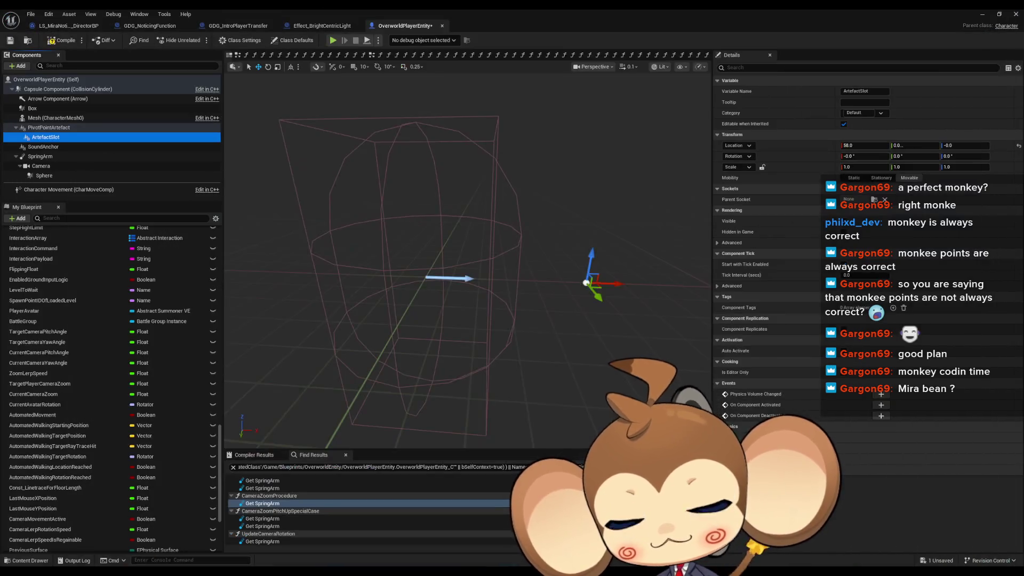
key("alt+Tab")
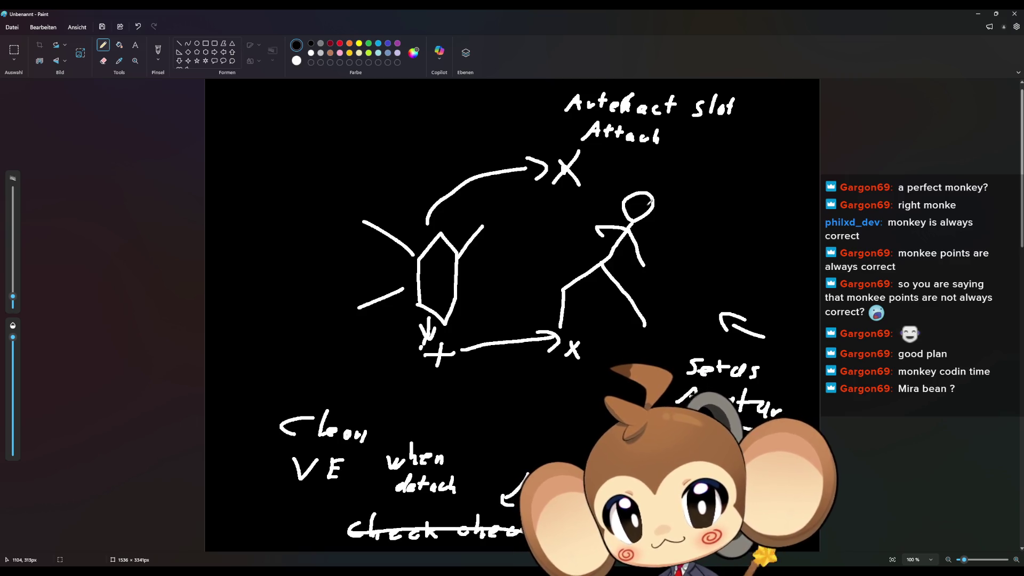
left_click_drag(647, 214, 651, 245)
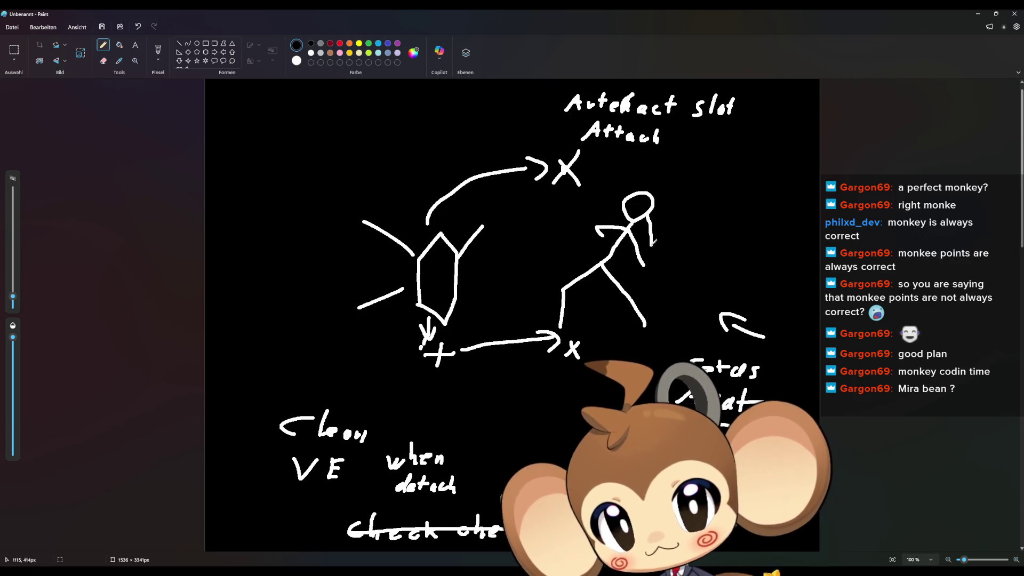
left_click_drag(650, 203, 663, 245)
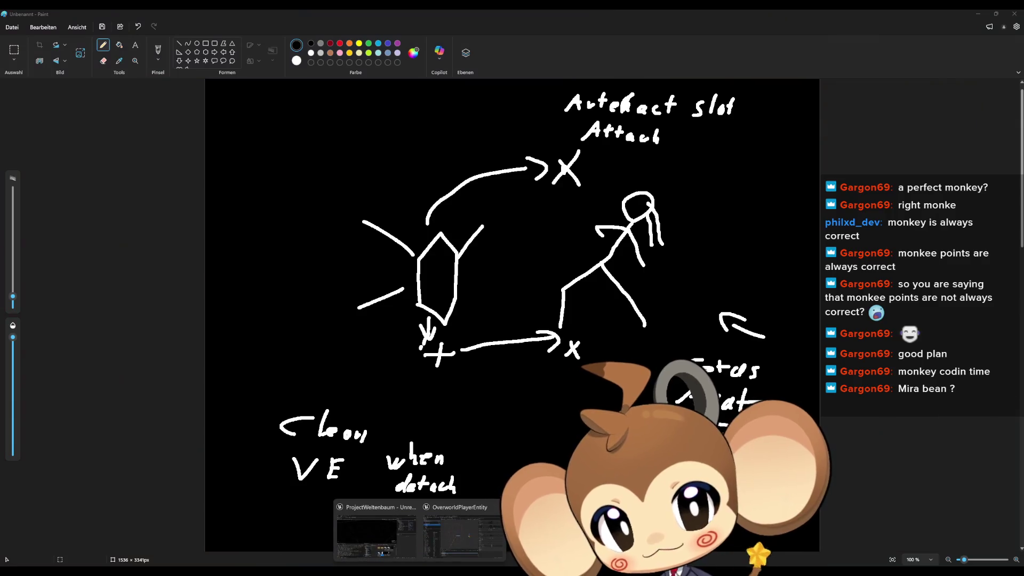
left_click(473, 551)
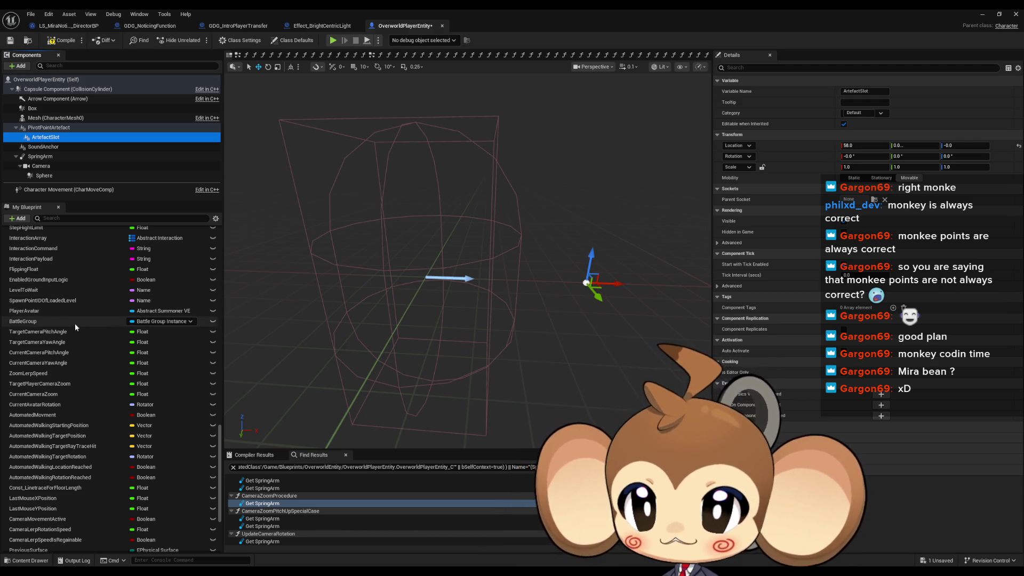
Run Find References on PlayerAvatar and browse its getters in SetAvatarRotation, StopMovementAndClearFlags and others
left_click(53, 312)
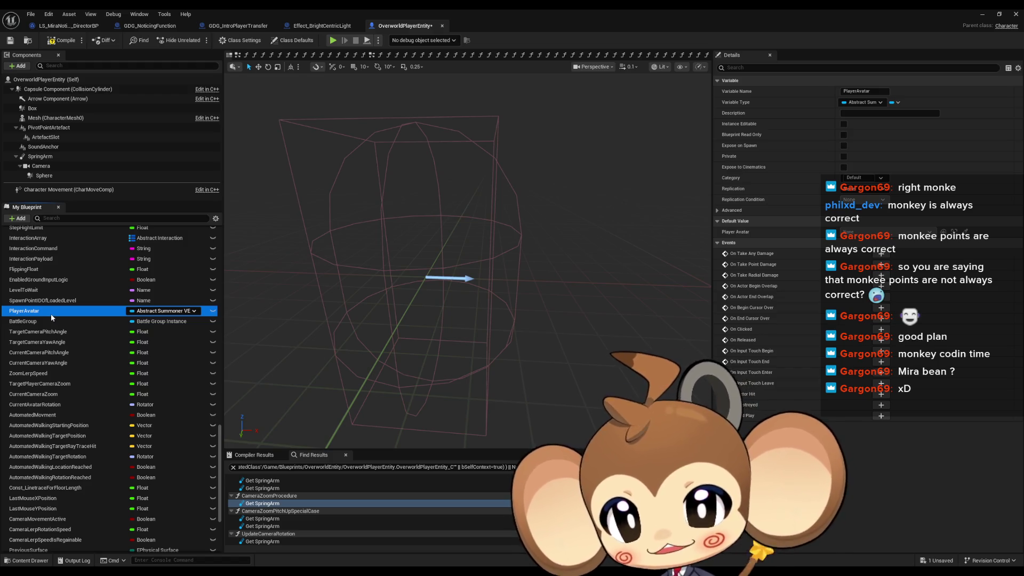
right_click(51, 317)
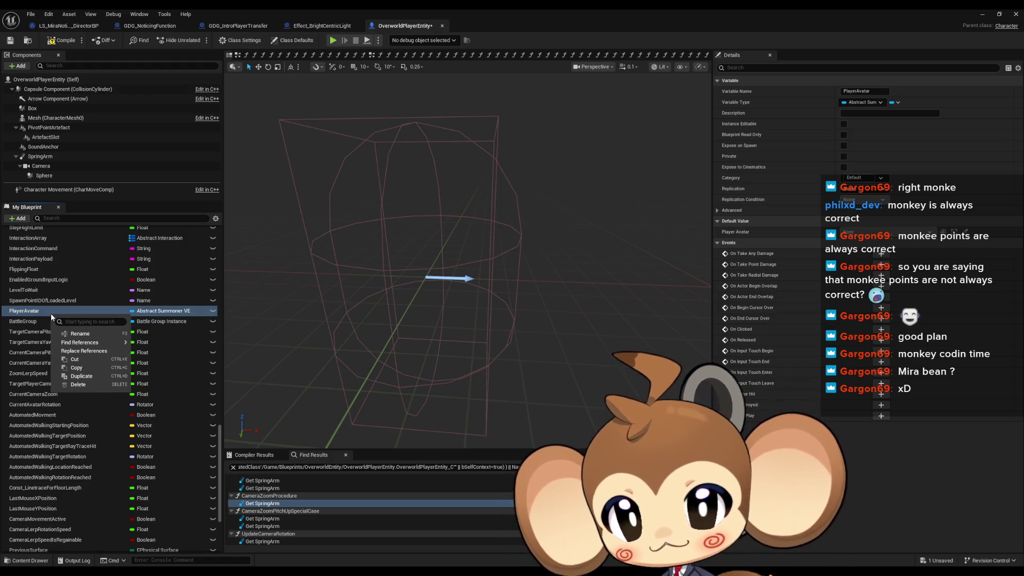
mouse_move(85, 343)
left_click(157, 363)
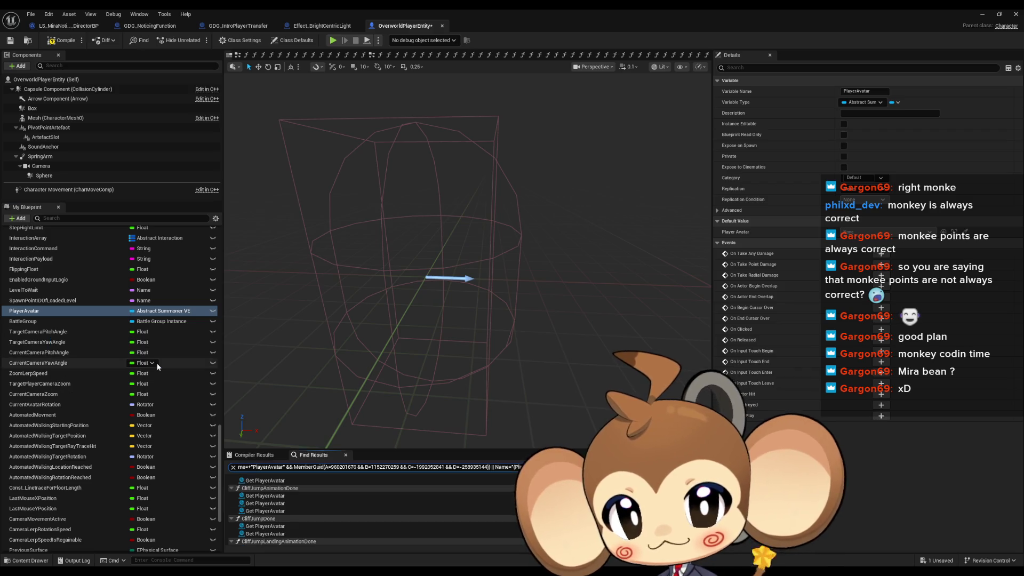
scroll(294, 491, "up", 3)
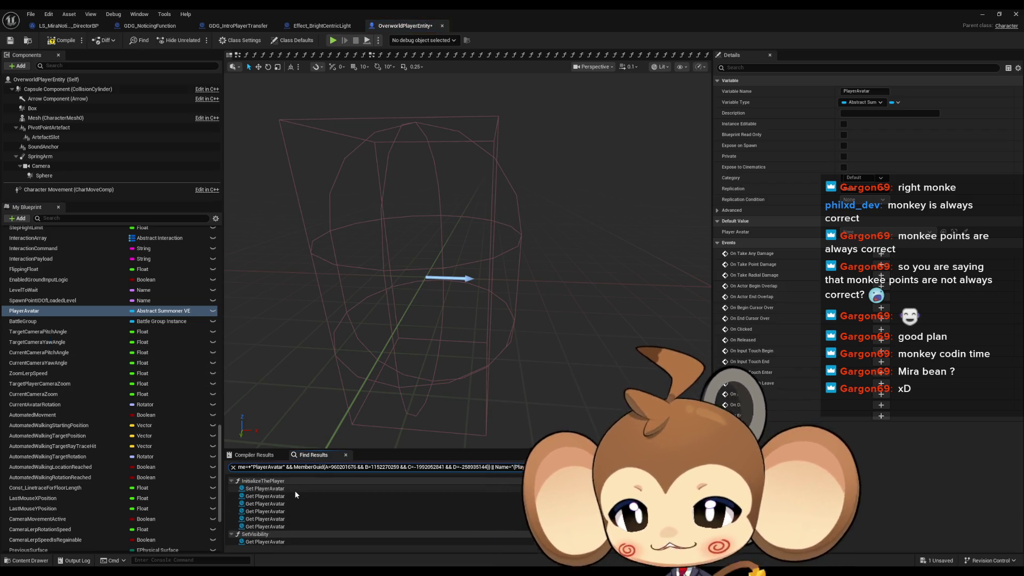
scroll(295, 493, "down", 2)
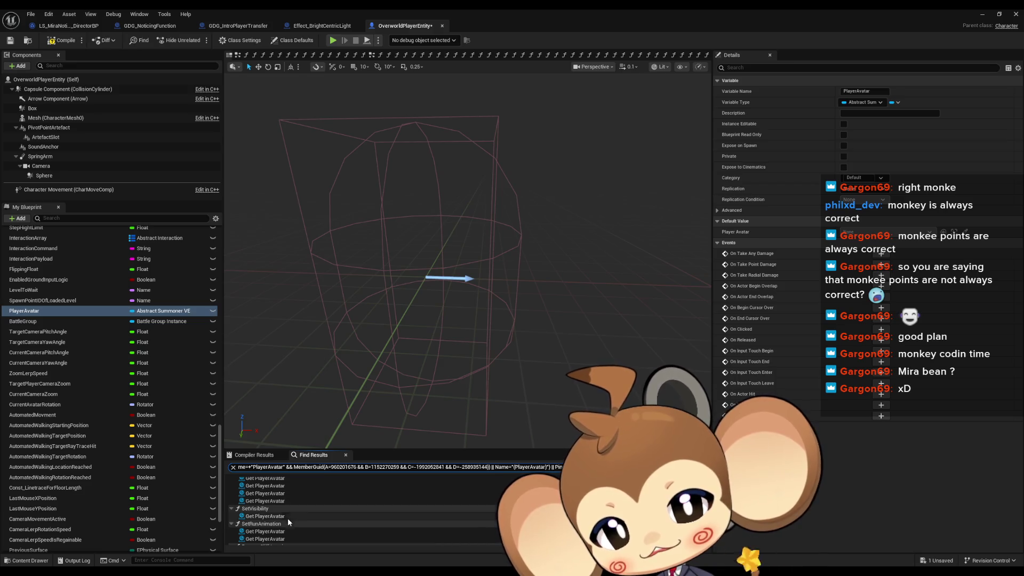
scroll(275, 529, "down", 2)
scroll(300, 517, "down", 1)
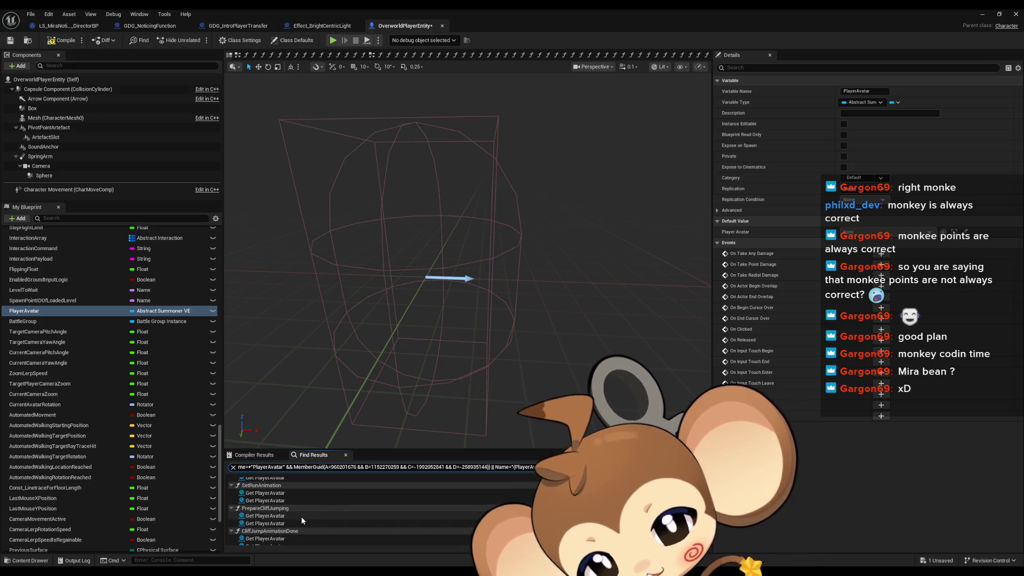
scroll(300, 516, "down", 1)
scroll(300, 517, "down", 1)
scroll(300, 518, "down", 2)
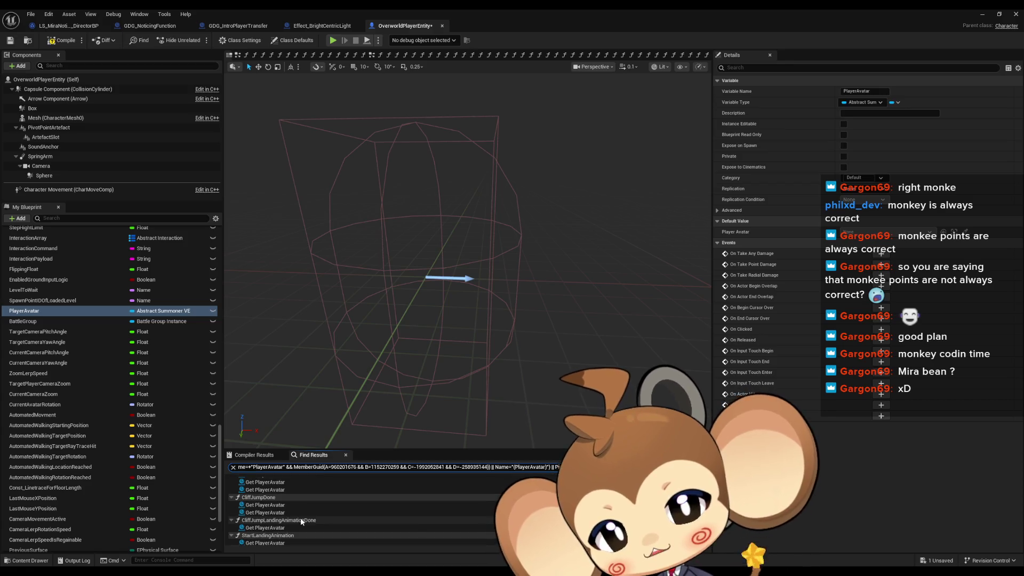
scroll(301, 521, "down", 1)
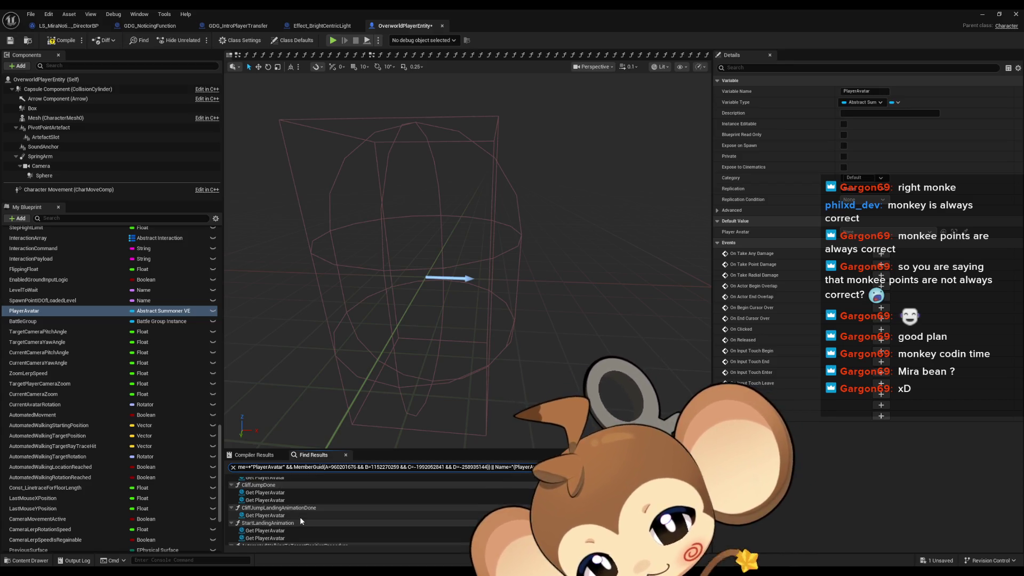
scroll(300, 517, "down", 1)
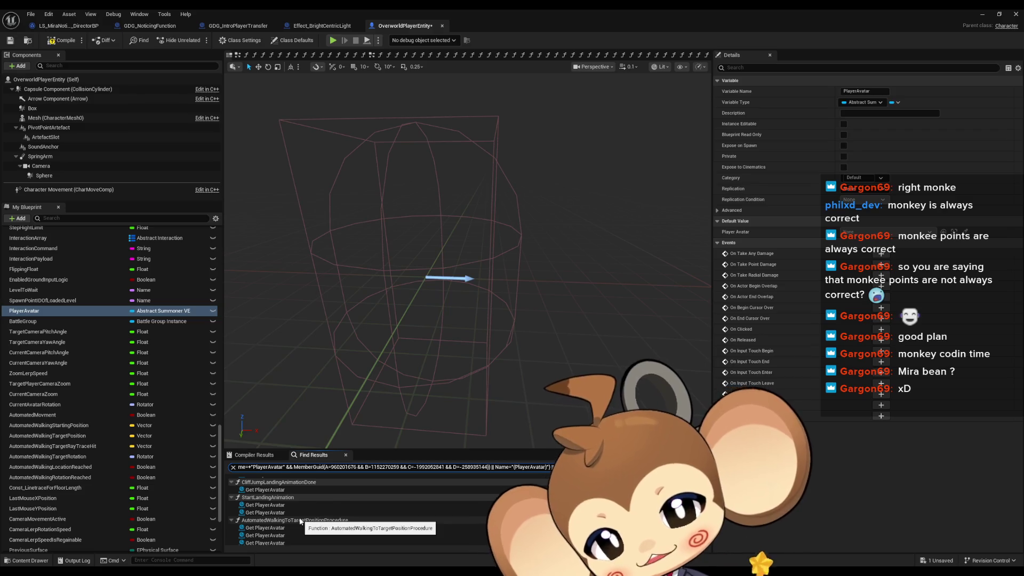
scroll(300, 521, "down", 1)
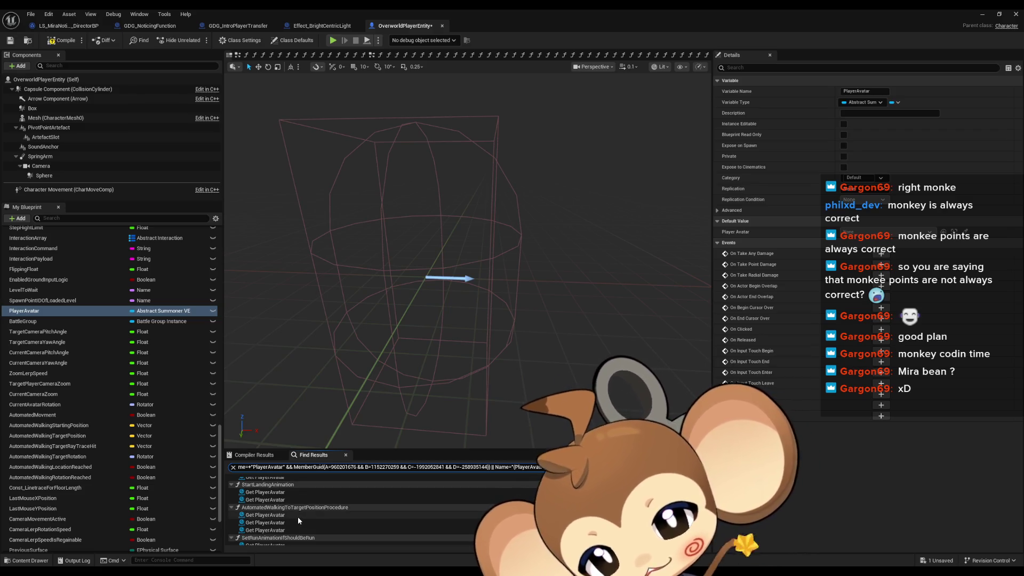
scroll(297, 517, "down", 3)
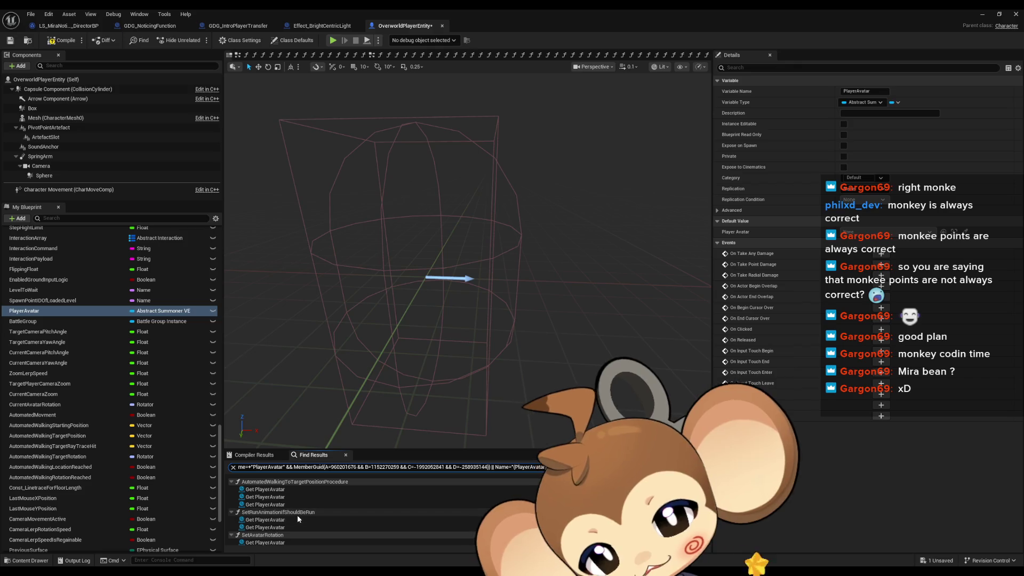
scroll(294, 513, "down", 2)
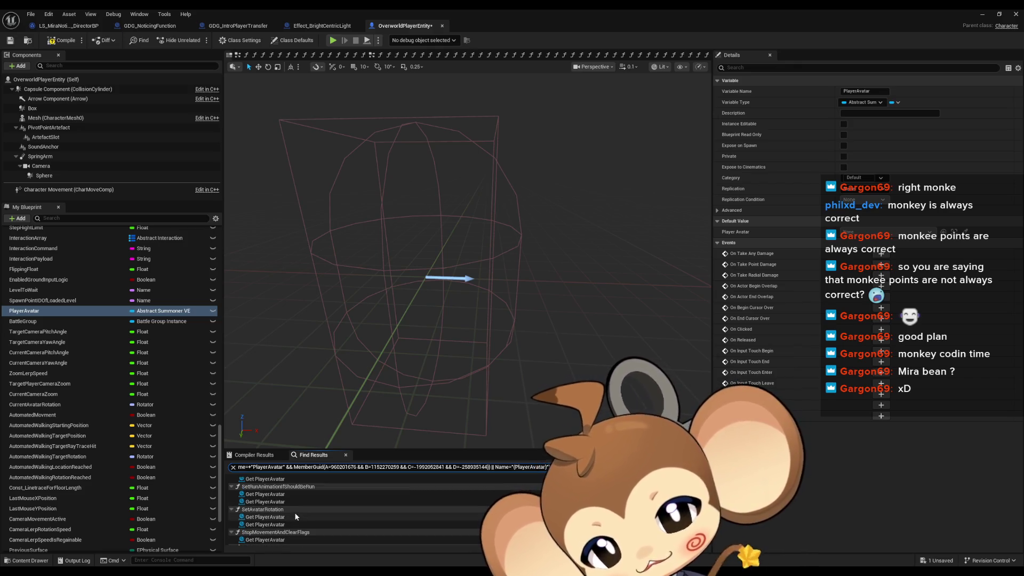
Jump to the Player Avatar use in SetAvatarRotation and frame its entry and Branch nodes
left_click(272, 506)
double_click(272, 506)
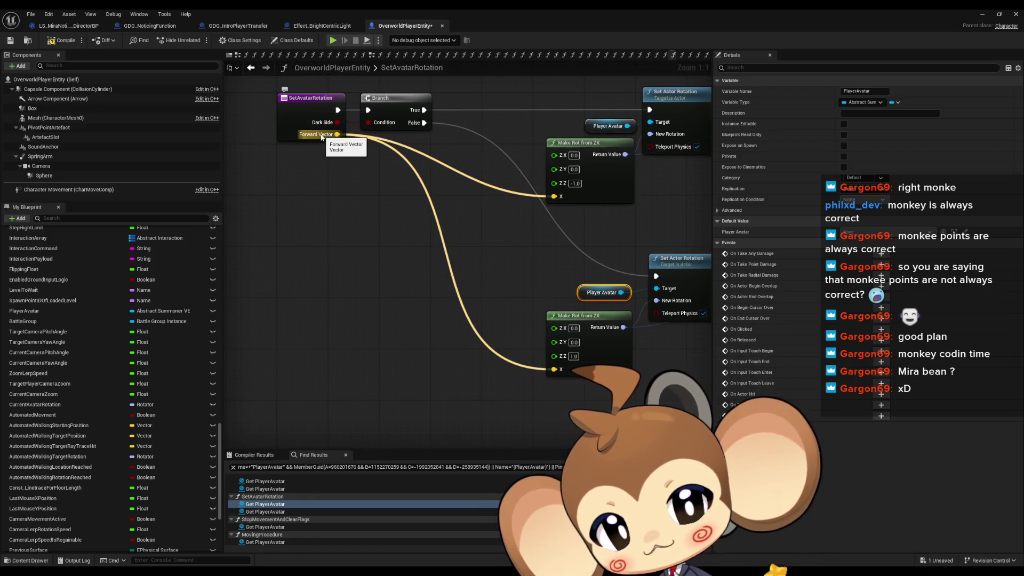
left_click_drag(485, 236, 362, 244)
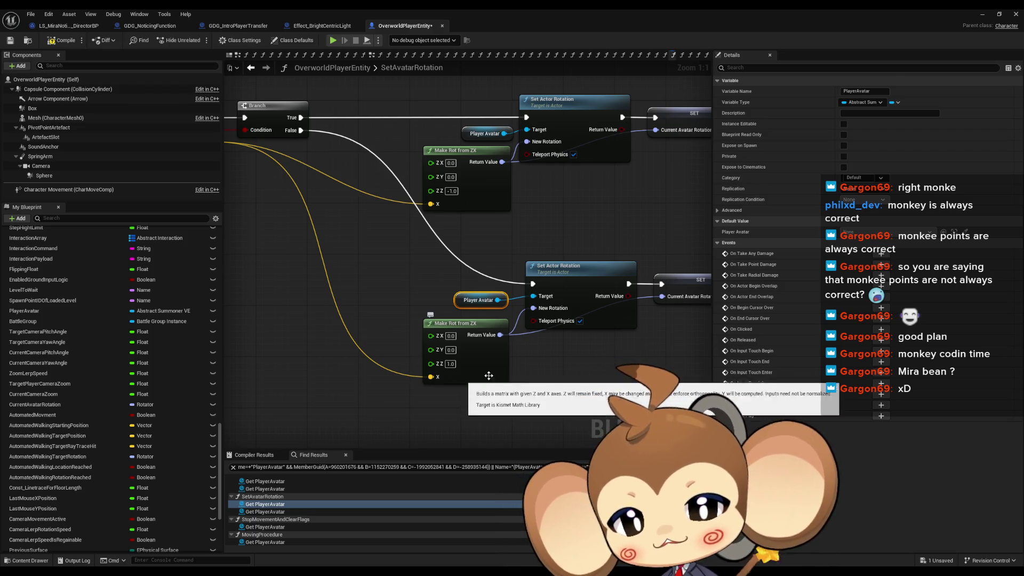
left_click_drag(587, 382, 455, 354)
left_click_drag(492, 221, 700, 256)
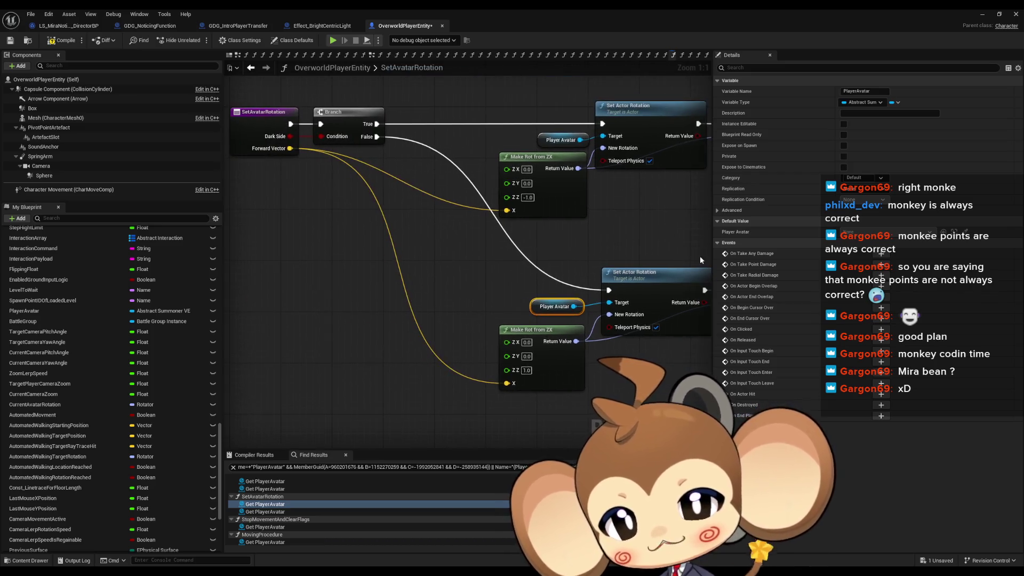
Find SetAvatarRotation's callers across all Blueprints, inspect OverworldController's SetPlayerToSpawnPoint call, then return
right_click(260, 127)
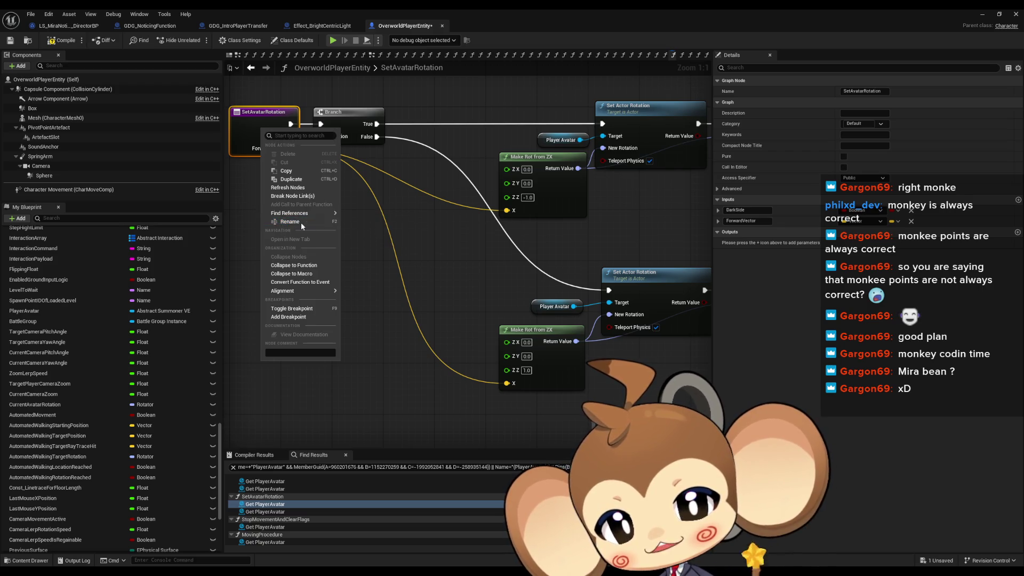
left_click(383, 227)
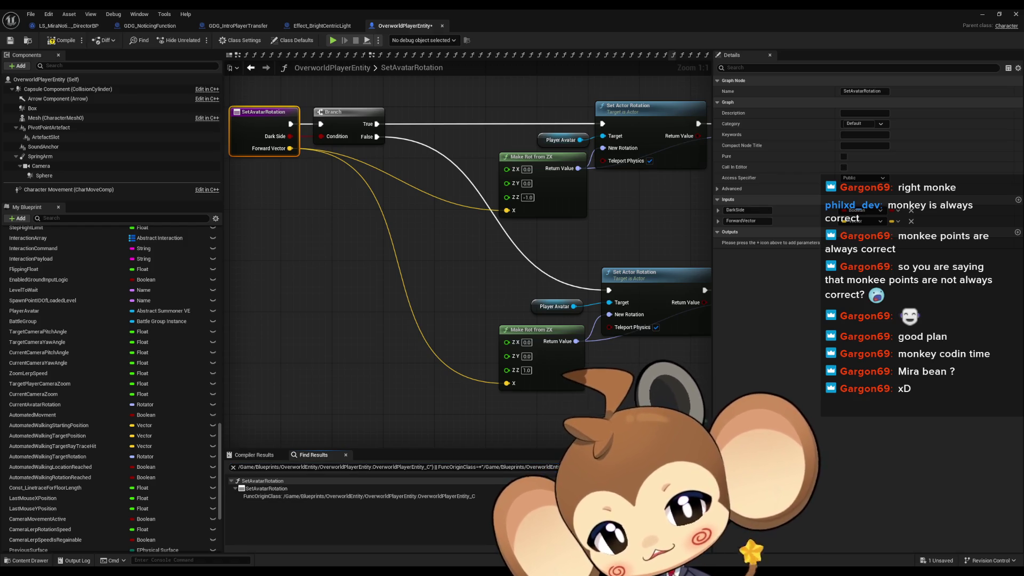
left_click(703, 467)
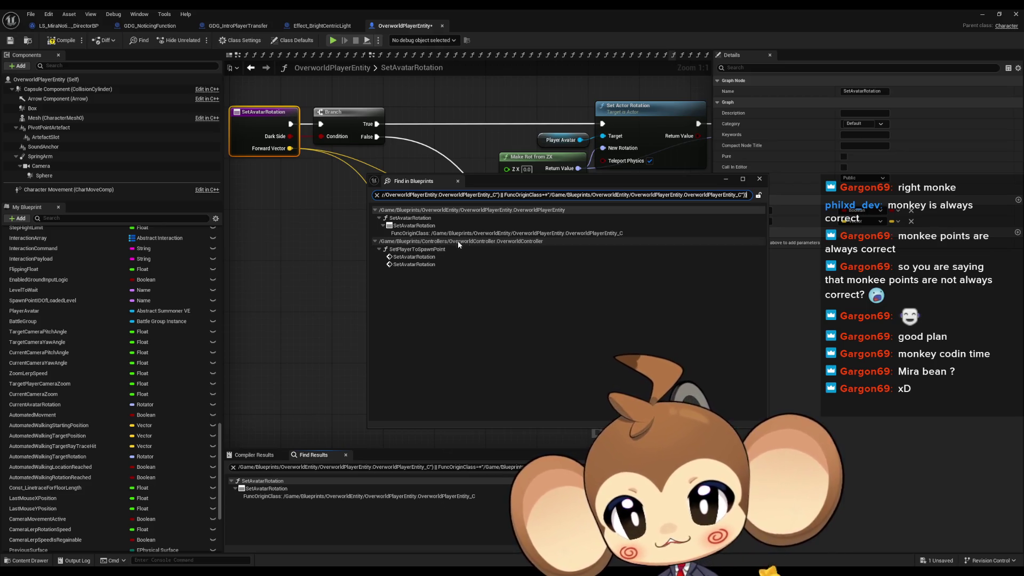
double_click(427, 257)
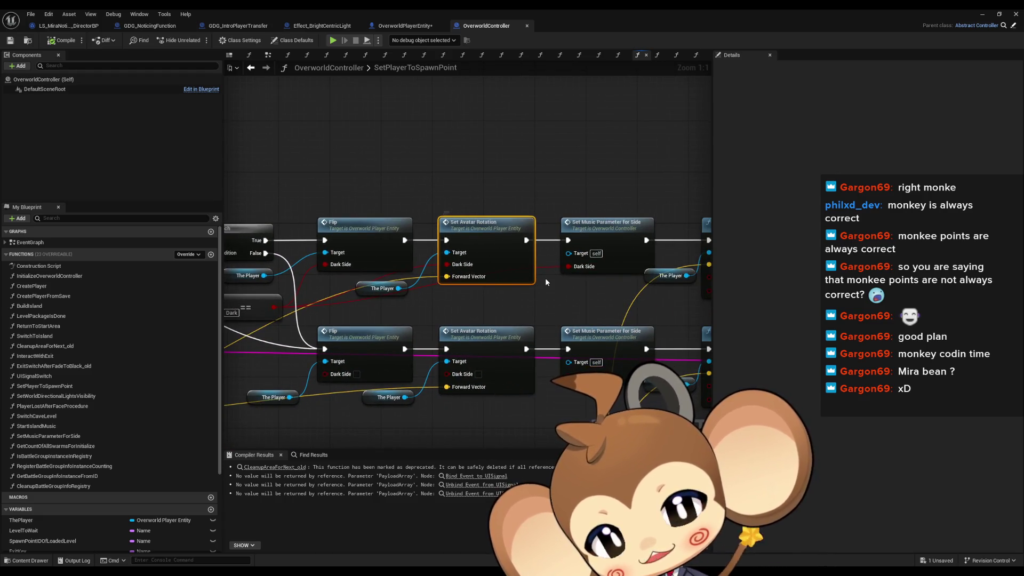
double_click(480, 245)
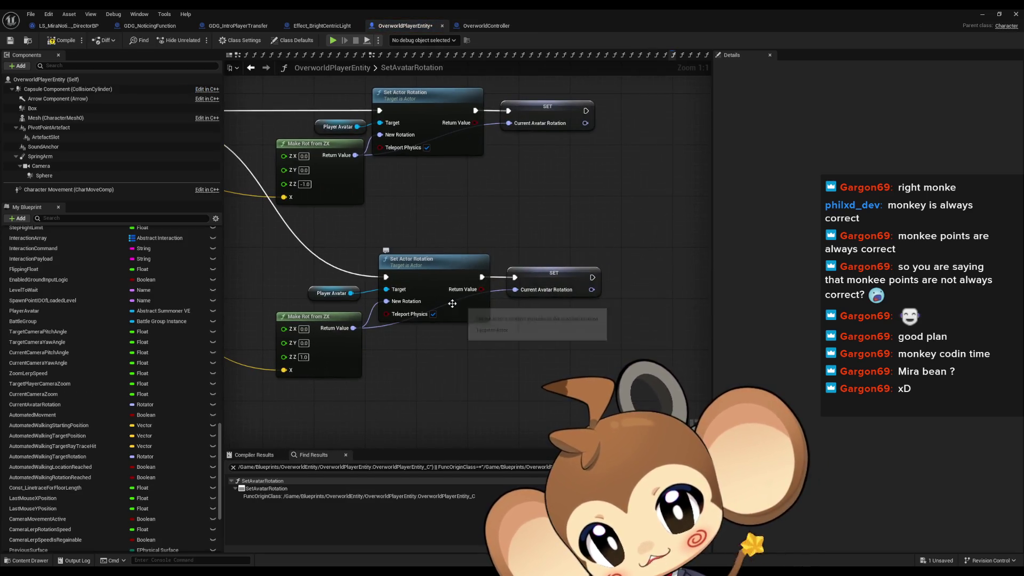
List Player Avatar references by class member and visit UpdateRunAnimationState, CameraZoomPitchUpSpecialCase and ForceRunAnimation
right_click(399, 288)
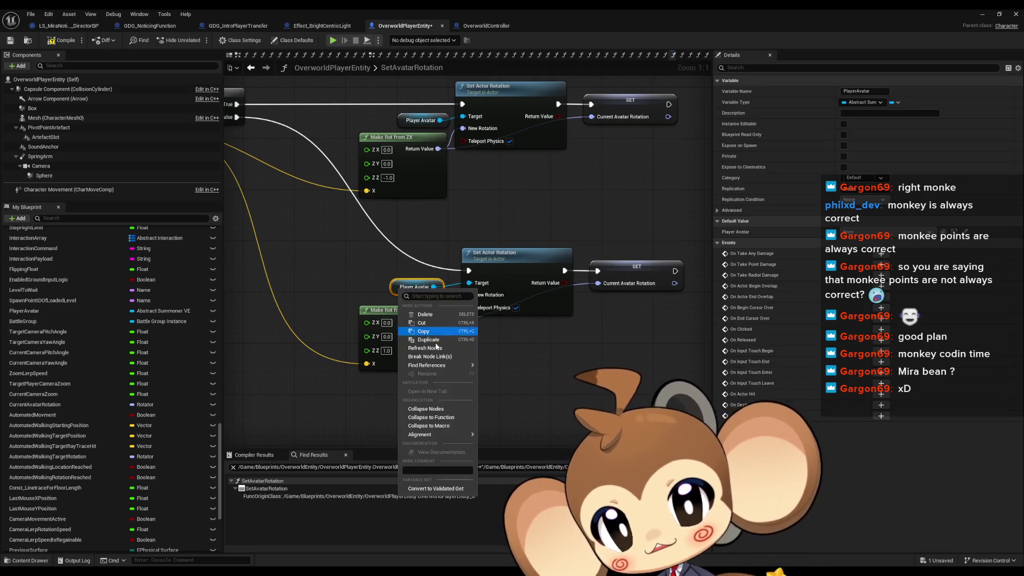
mouse_move(434, 367)
left_click(509, 386)
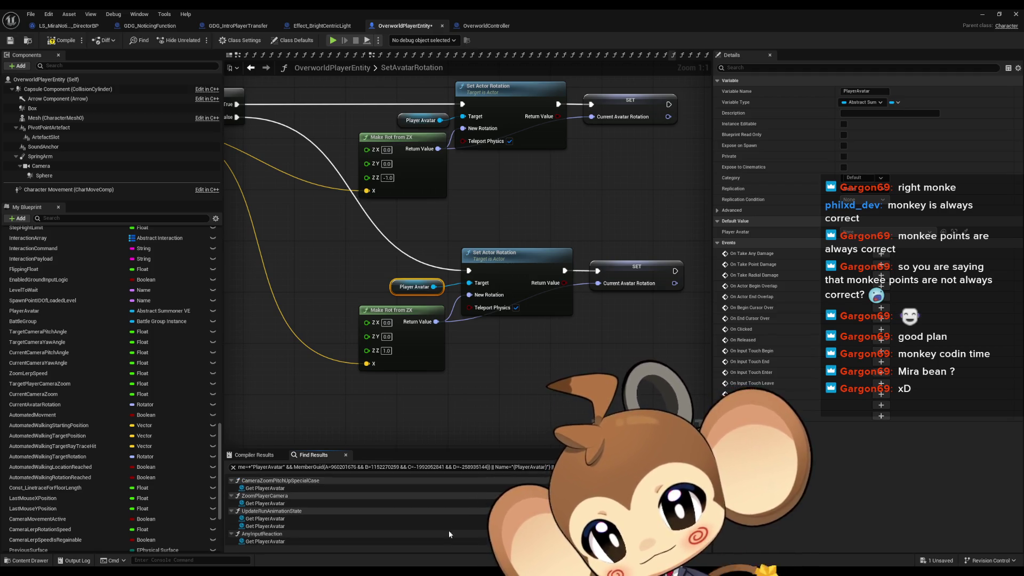
left_click(271, 519)
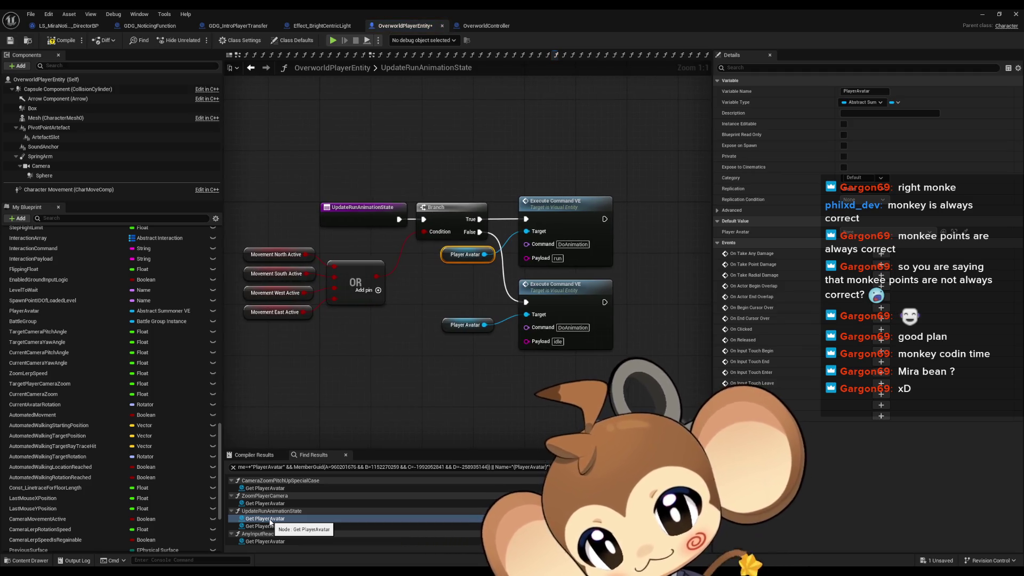
scroll(269, 519, "up", 1)
left_click(267, 503)
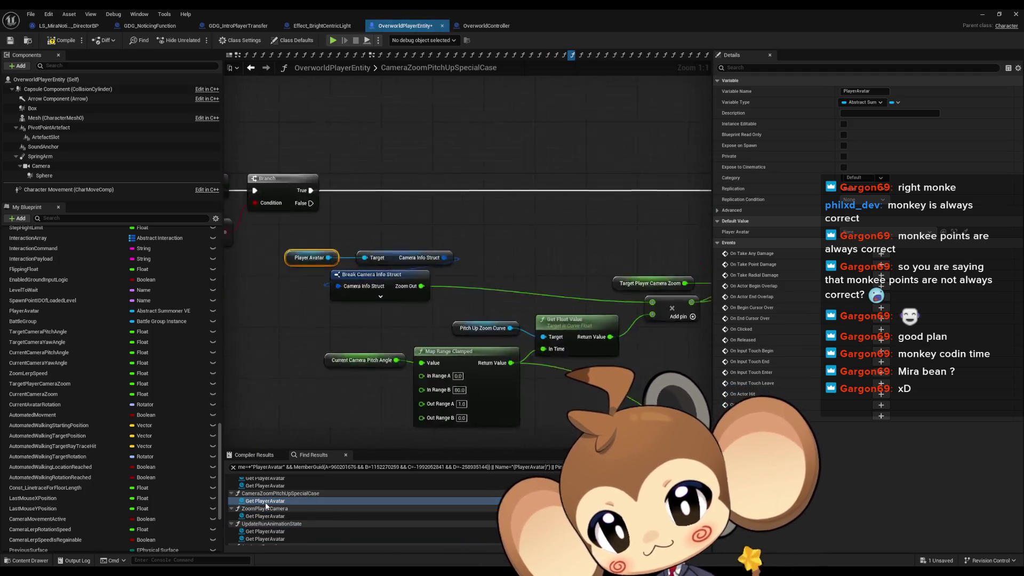
scroll(268, 499, "up", 1)
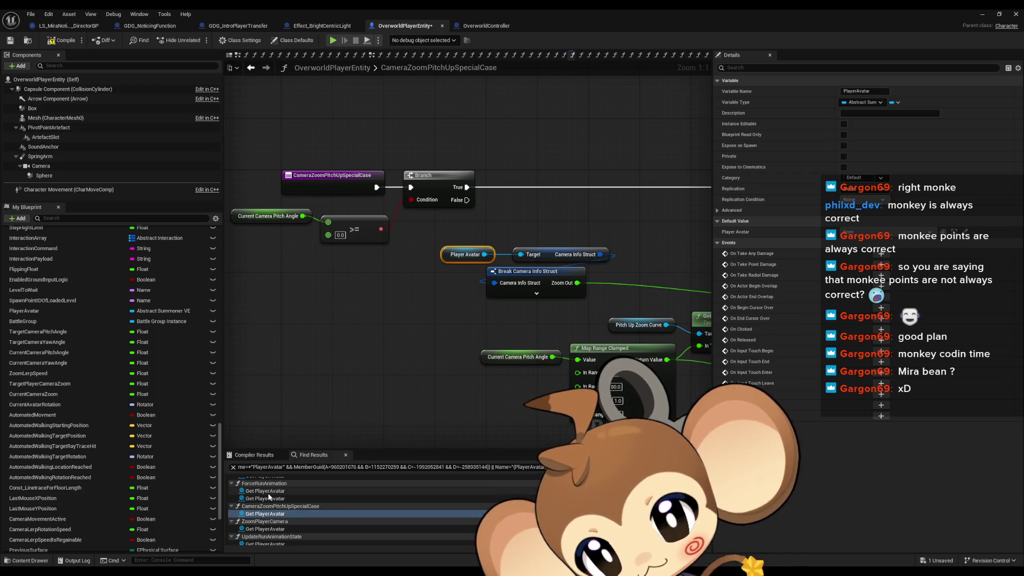
left_click(268, 494)
Step through Player Avatar's uses in MovingProcedure, inspecting Set Actor Relative Rotation and the Player Avatar node
scroll(270, 497, "up", 2)
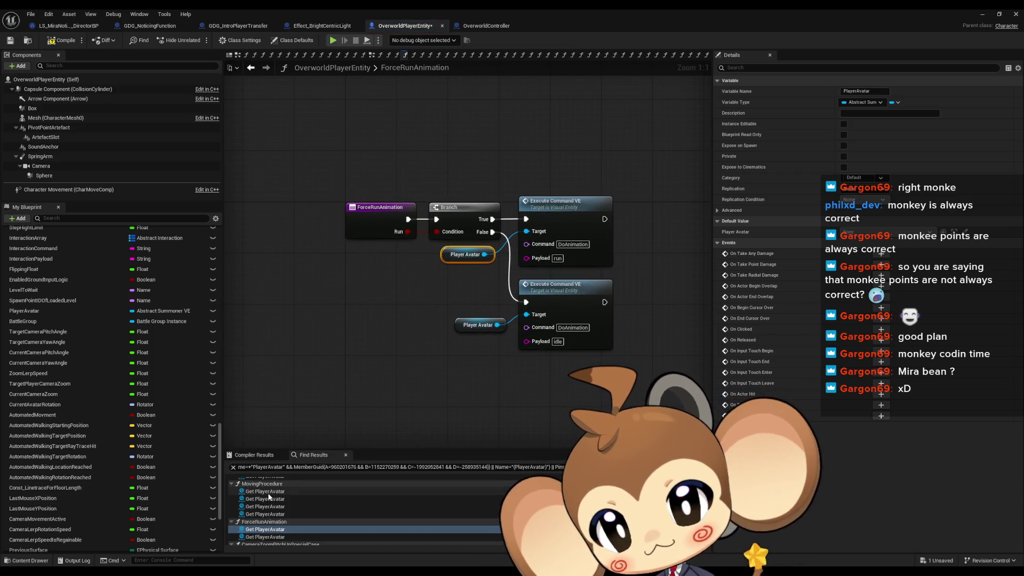
left_click(268, 494)
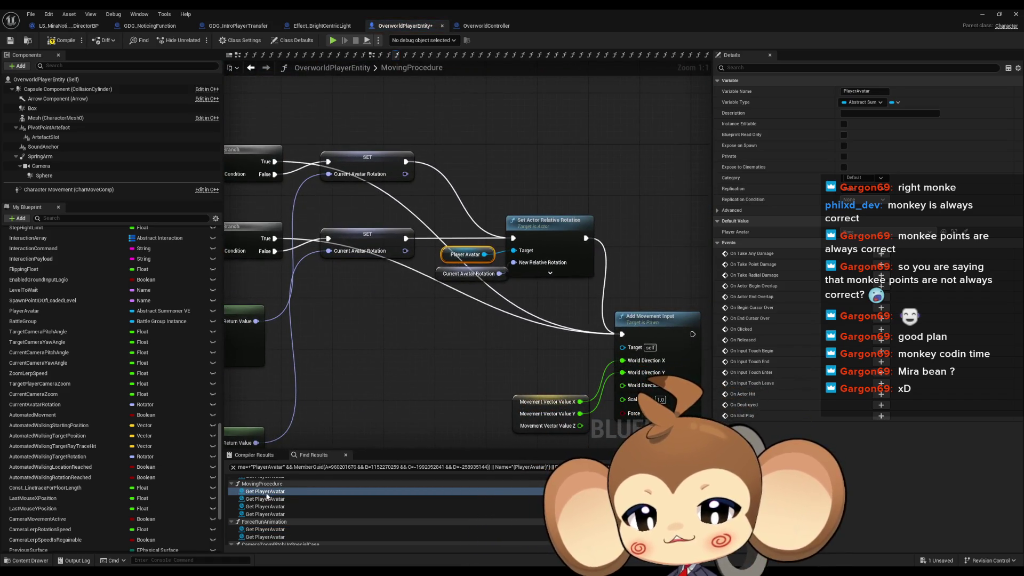
left_click(265, 506)
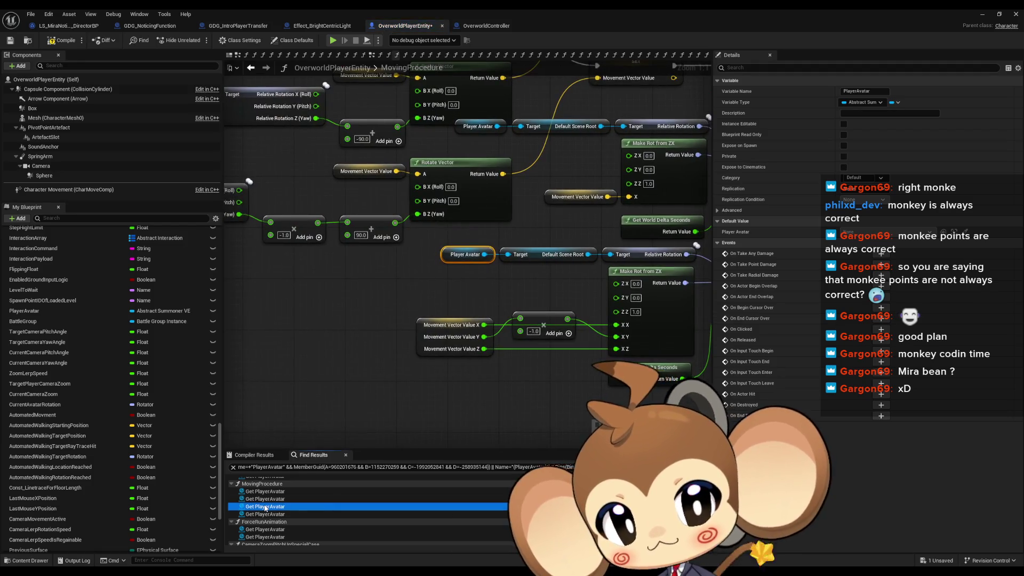
left_click_drag(639, 202, 381, 290)
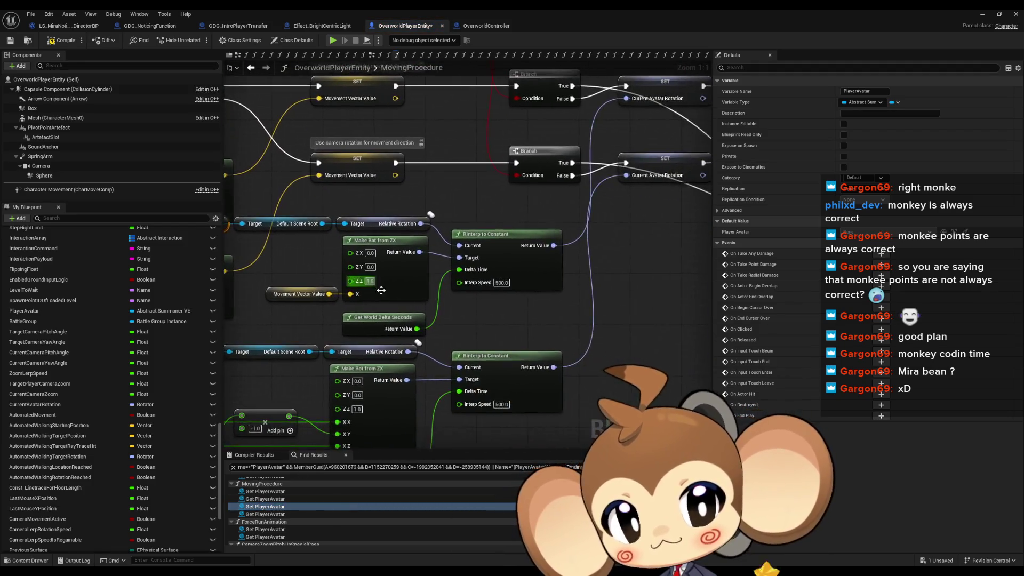
scroll(381, 290, "down", 3)
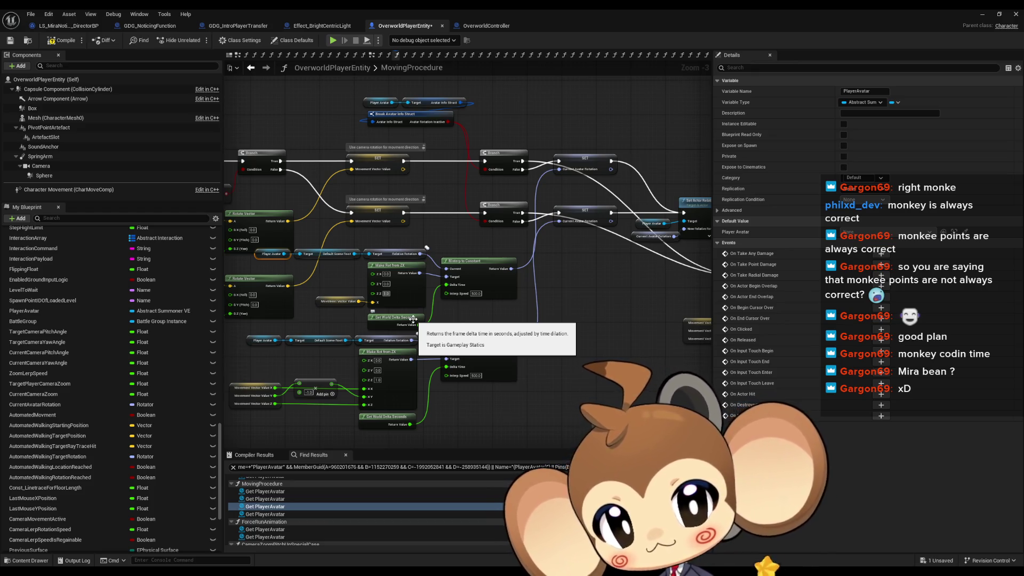
scroll(562, 260, "up", 3)
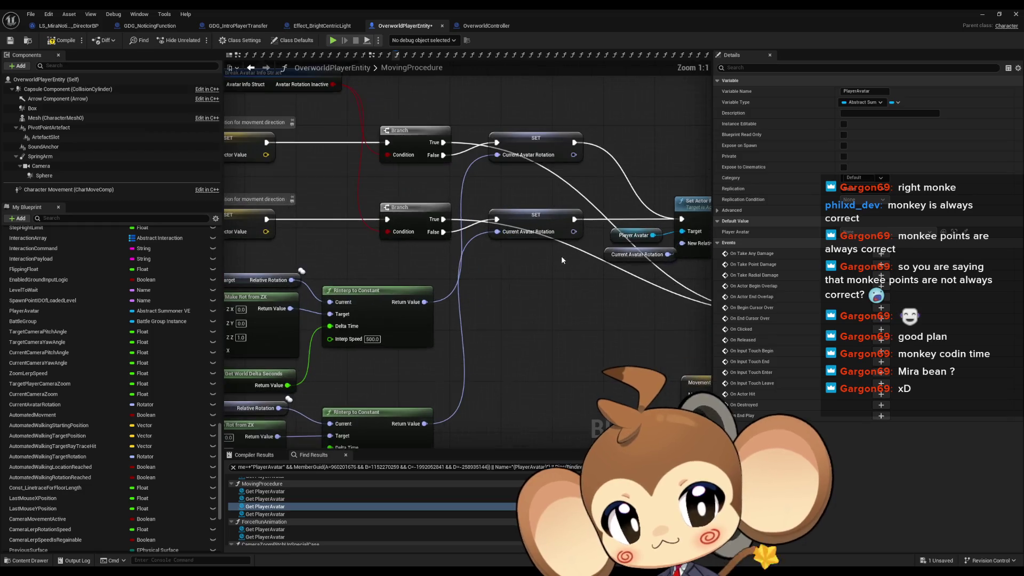
mouse_move(561, 255)
left_mouse_down()
mouse_move(526, 256)
mouse_move(426, 310)
left_mouse_up()
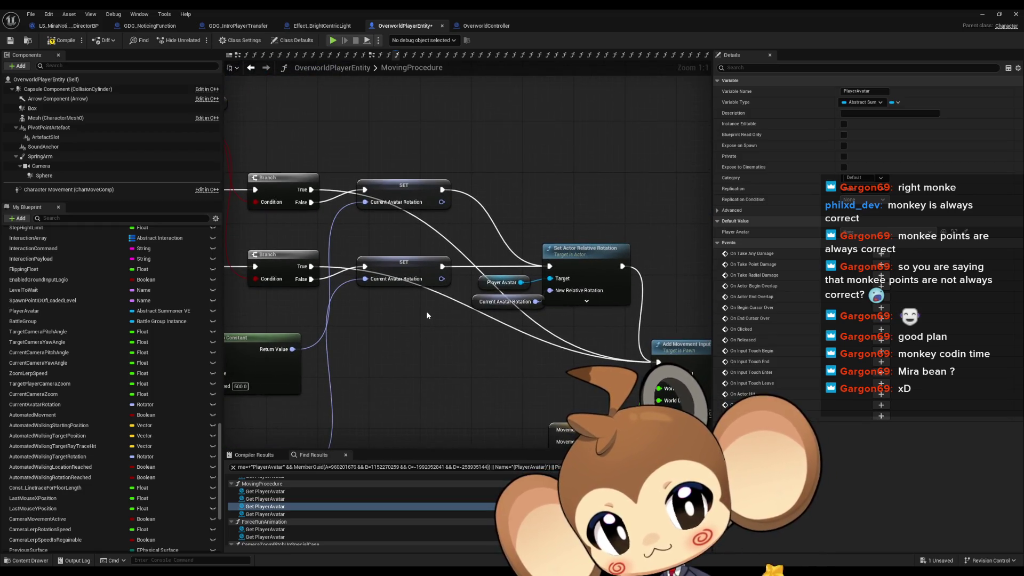
left_click(585, 268)
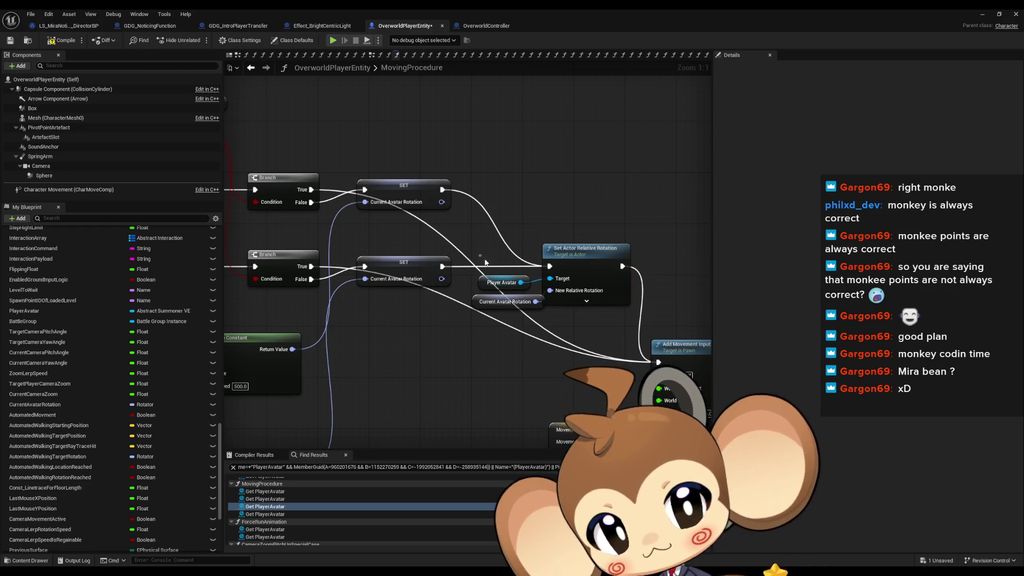
left_click(501, 282)
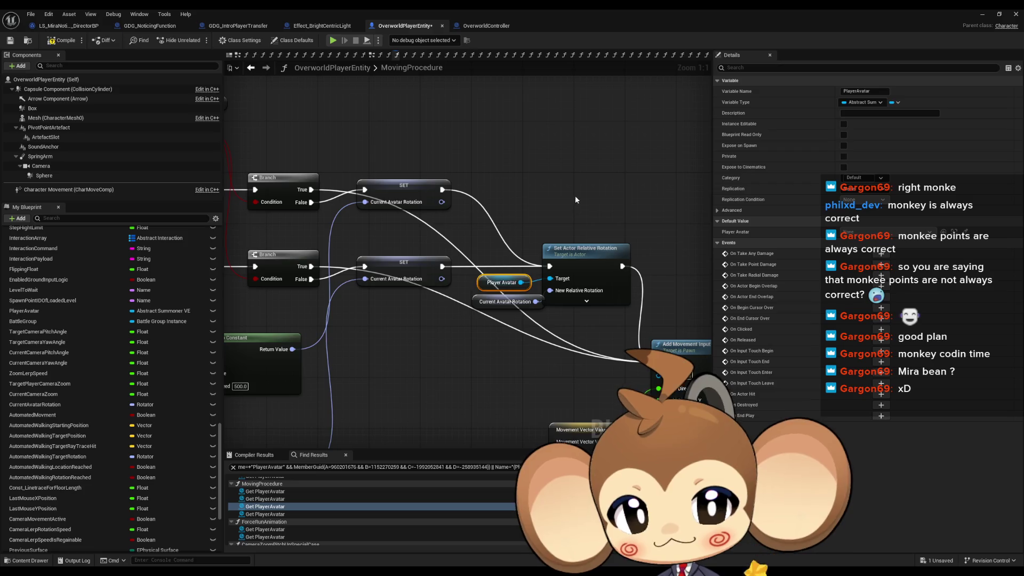
left_click(613, 299)
left_click(475, 305)
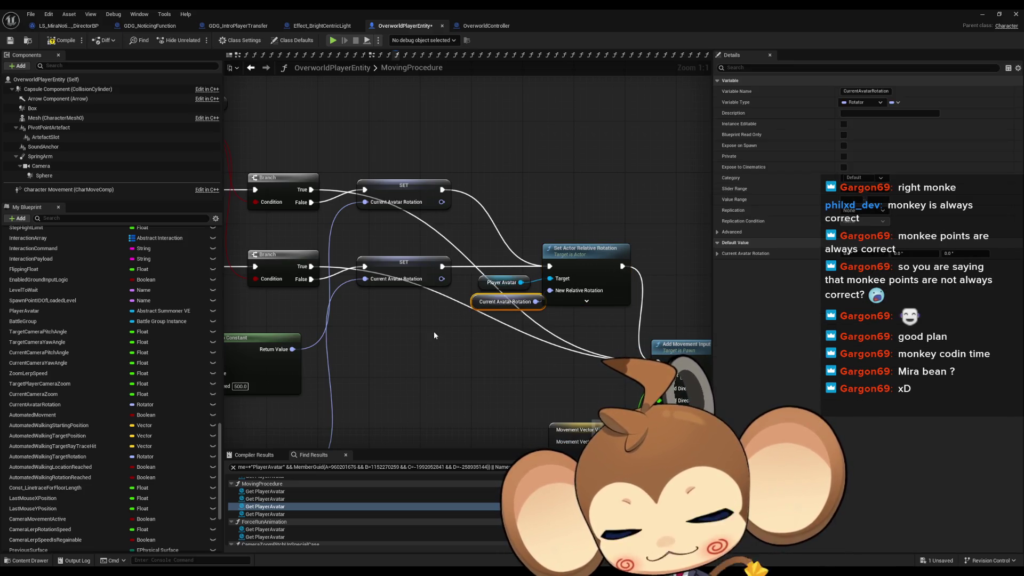
left_click(501, 282)
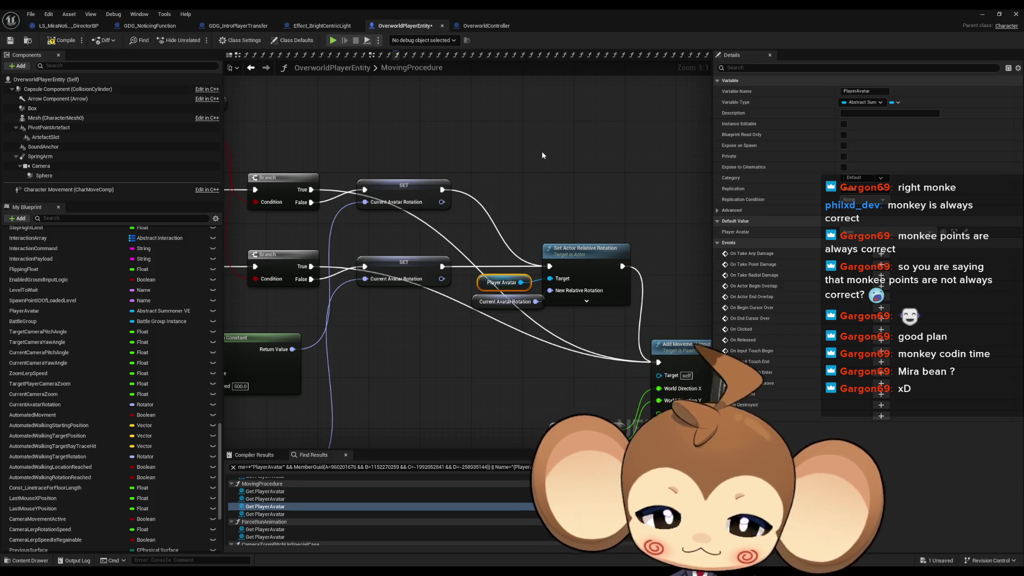
scroll(479, 213, "down", 4)
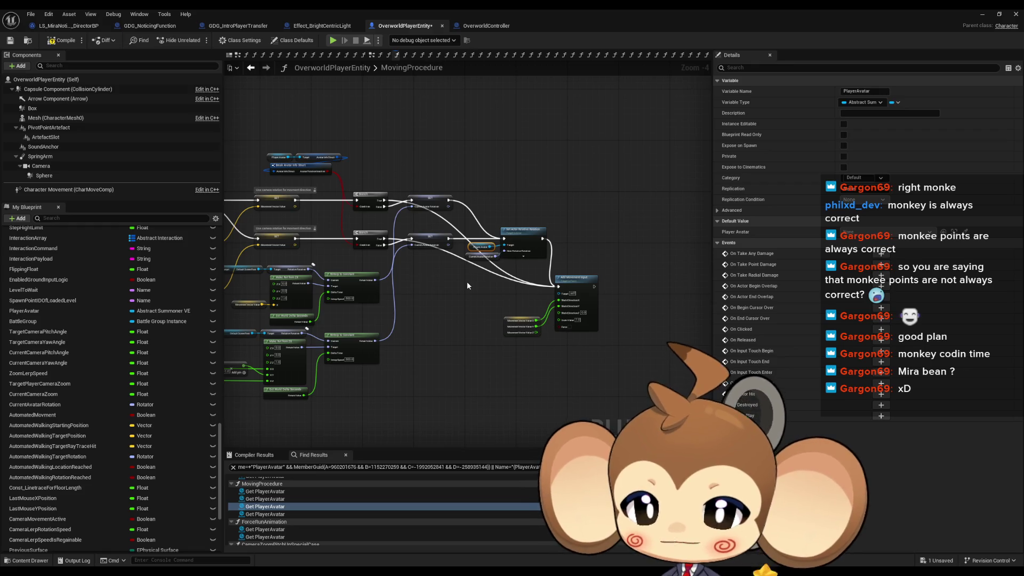
scroll(448, 277, "up", 3)
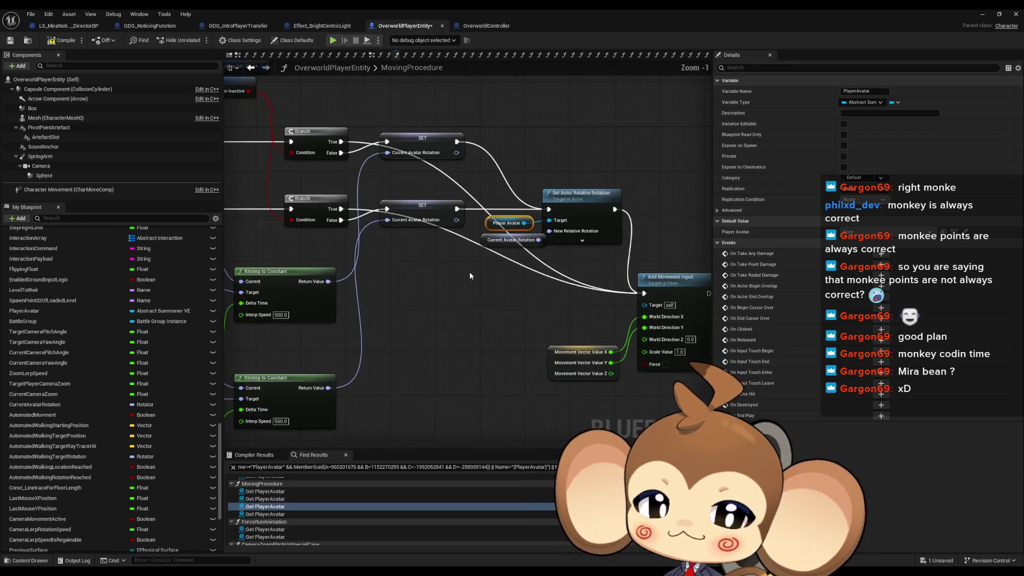
scroll(409, 335, "up", 1)
left_click(409, 334)
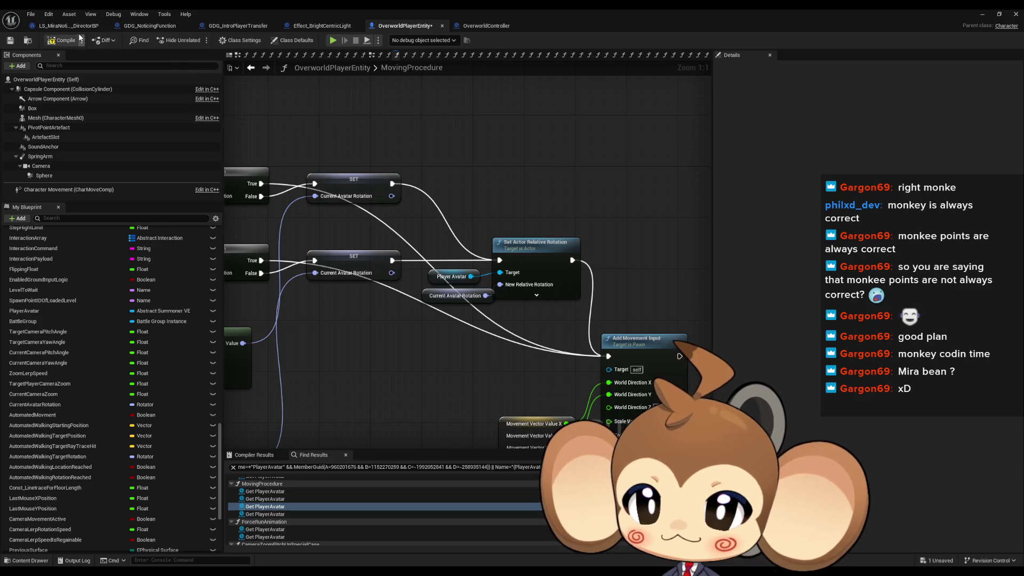
Switch to GDG_IntroPlayerTransfer's event graph and frame its Timeline and Lerp nodes
left_click(152, 26)
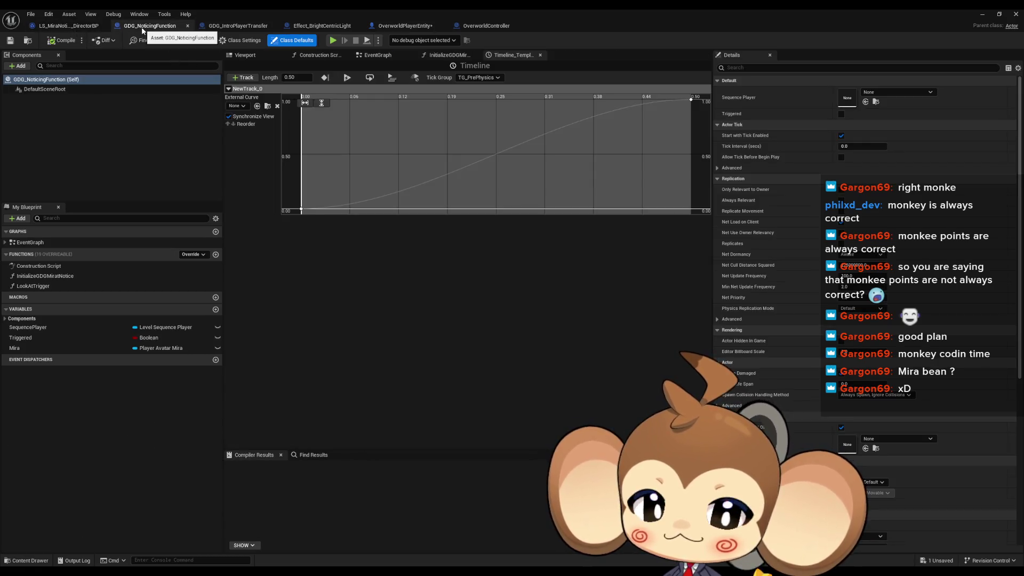
left_click(235, 26)
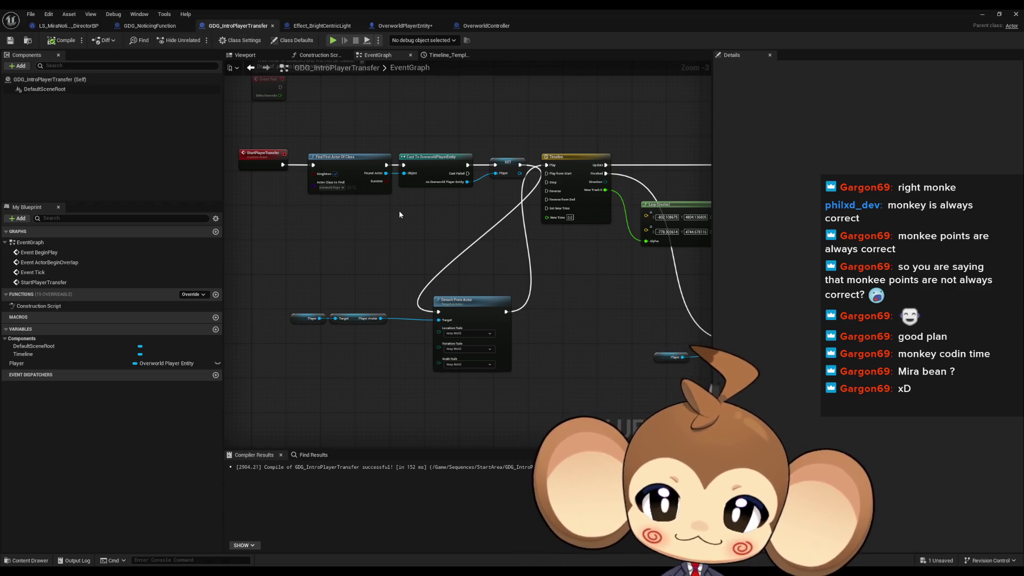
scroll(434, 249, "down", 2)
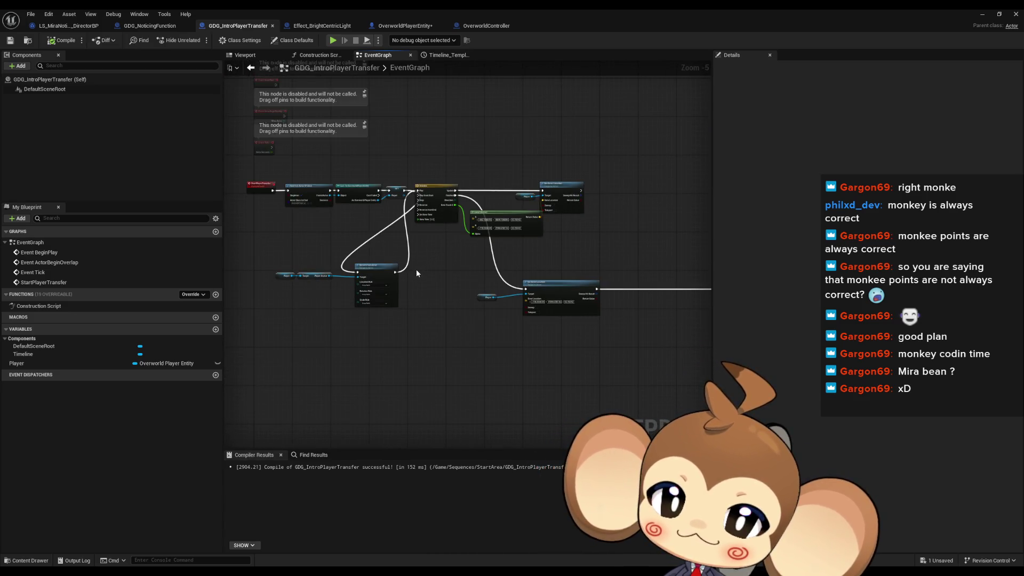
mouse_move(416, 270)
left_mouse_down()
mouse_move(299, 268)
mouse_move(352, 286)
left_mouse_up()
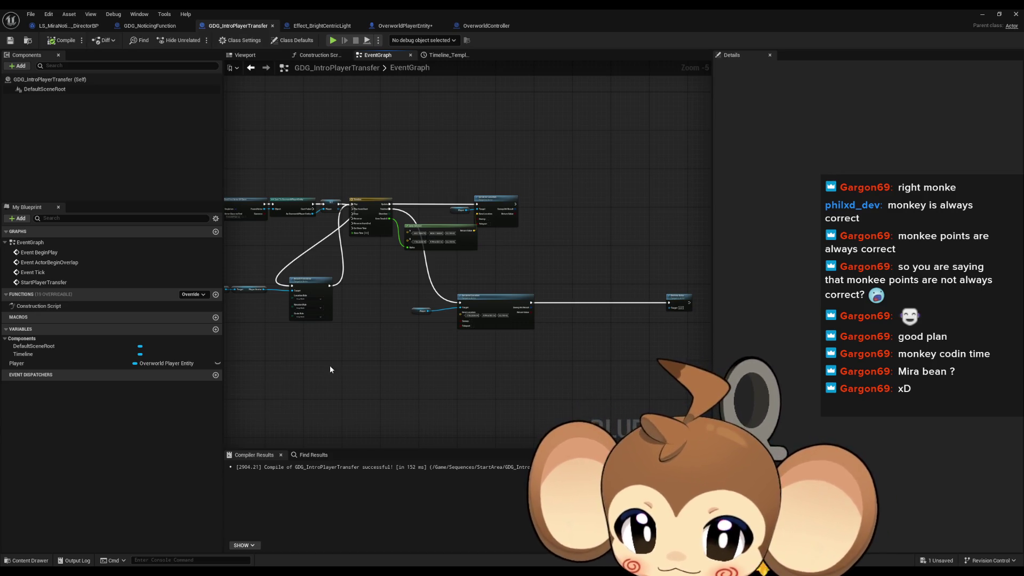
scroll(329, 369, "down", 1)
scroll(368, 290, "up", 1)
scroll(328, 189, "down", 1)
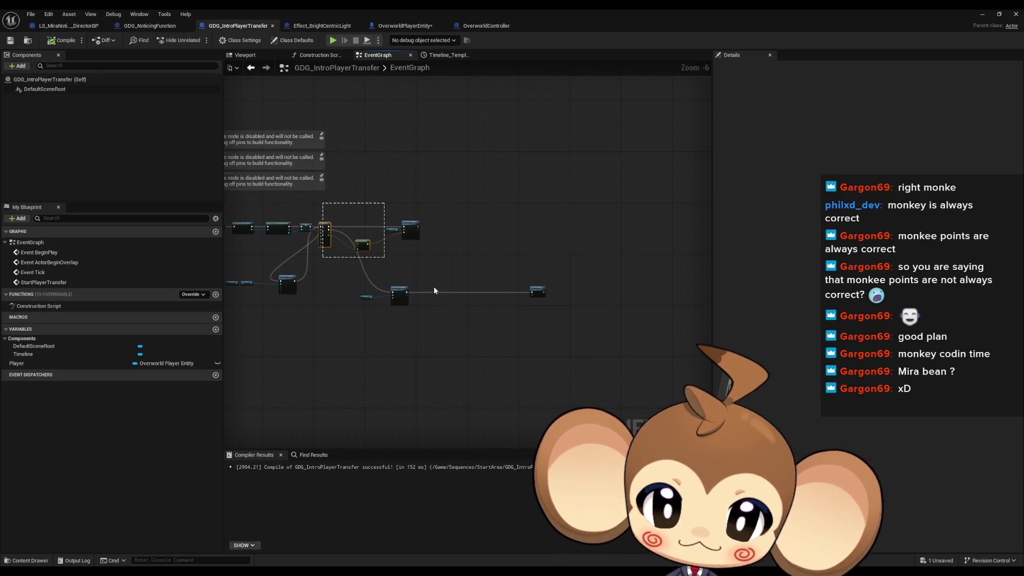
key("Home")
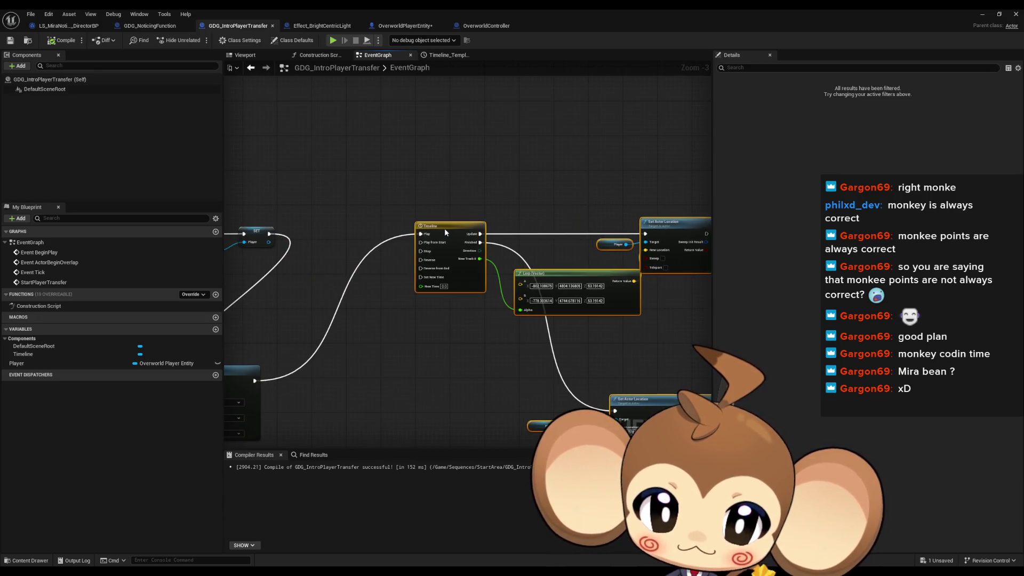
Move Detach From Actor between the SET and Timeline nodes and select the Player/Player Avatar getters
left_click_drag(444, 228, 611, 232)
mouse_move(384, 376)
left_mouse_down()
mouse_move(489, 258)
mouse_move(499, 227)
left_mouse_up()
mouse_move(299, 336)
left_mouse_down()
mouse_move(371, 368)
mouse_move(475, 260)
left_mouse_up()
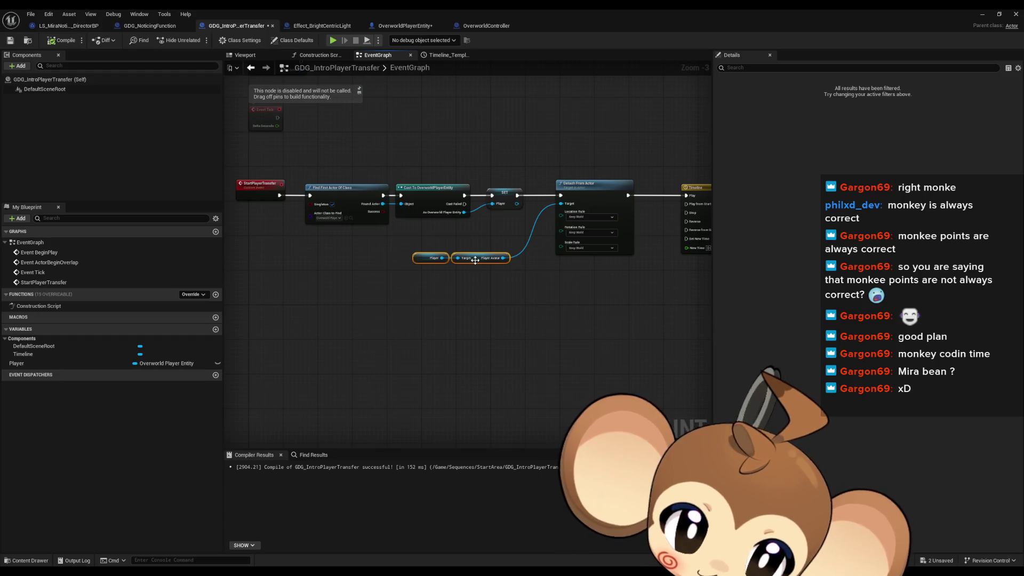
mouse_move(503, 332)
left_mouse_down()
mouse_move(367, 326)
mouse_move(298, 249)
left_mouse_up()
left_click_drag(458, 313, 175, 351)
Paste the Player Avatar getters above the Timeline and add a Set Actor Location from its output
key("ctrl+v")
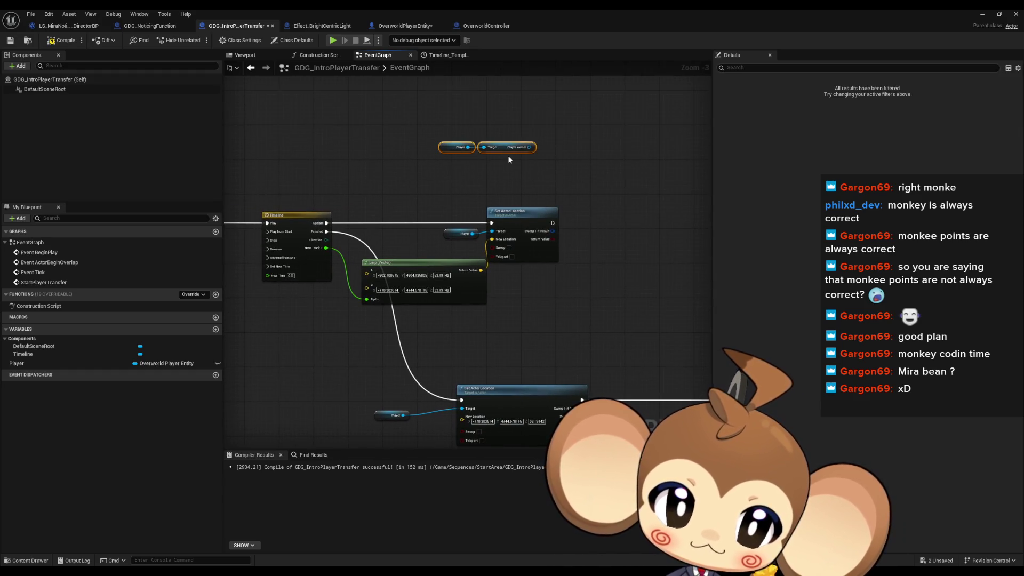
left_click_drag(529, 147, 613, 152)
type("se")
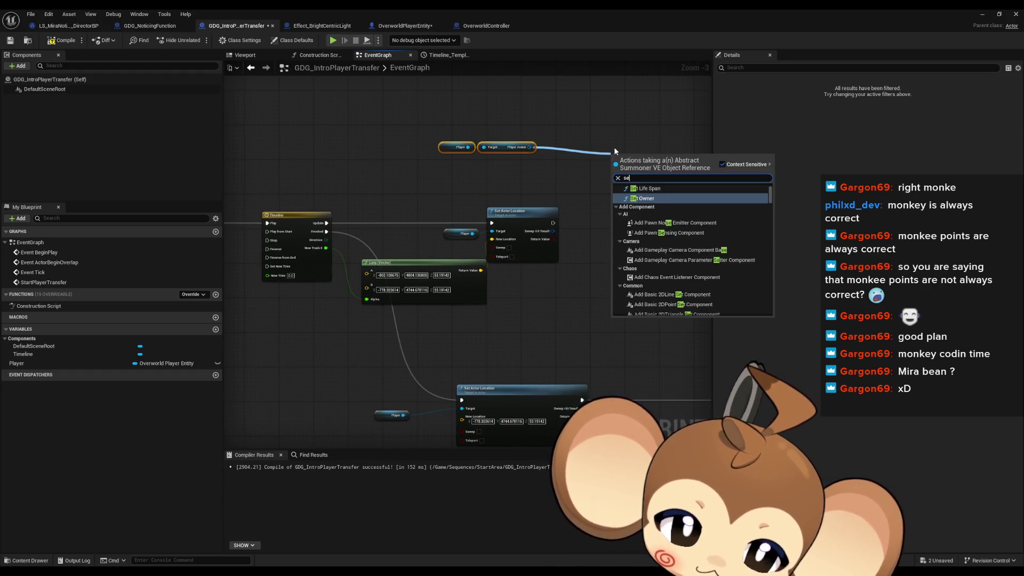
type("t location")
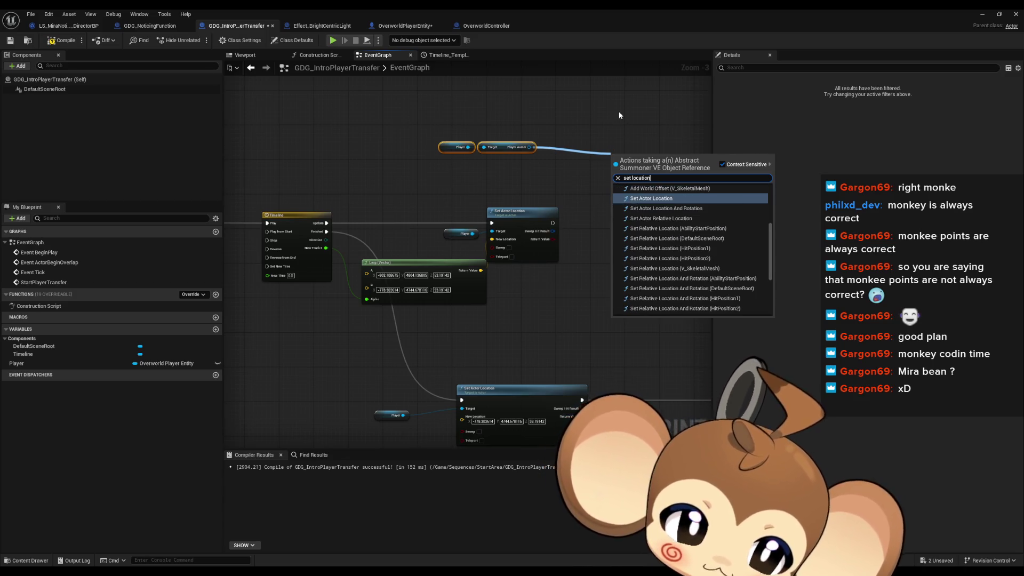
key("Return")
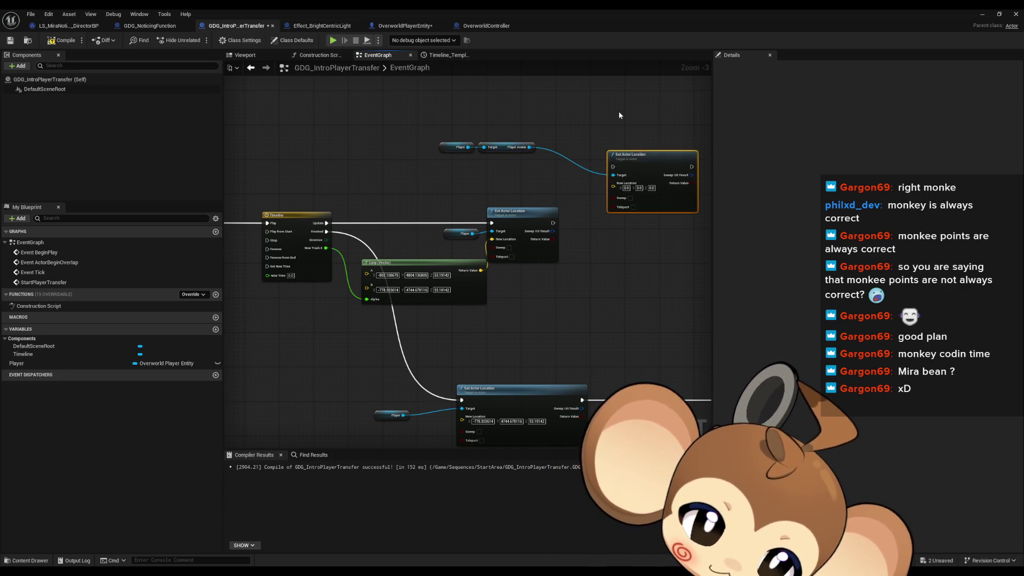
left_click_drag(610, 270, 581, 292)
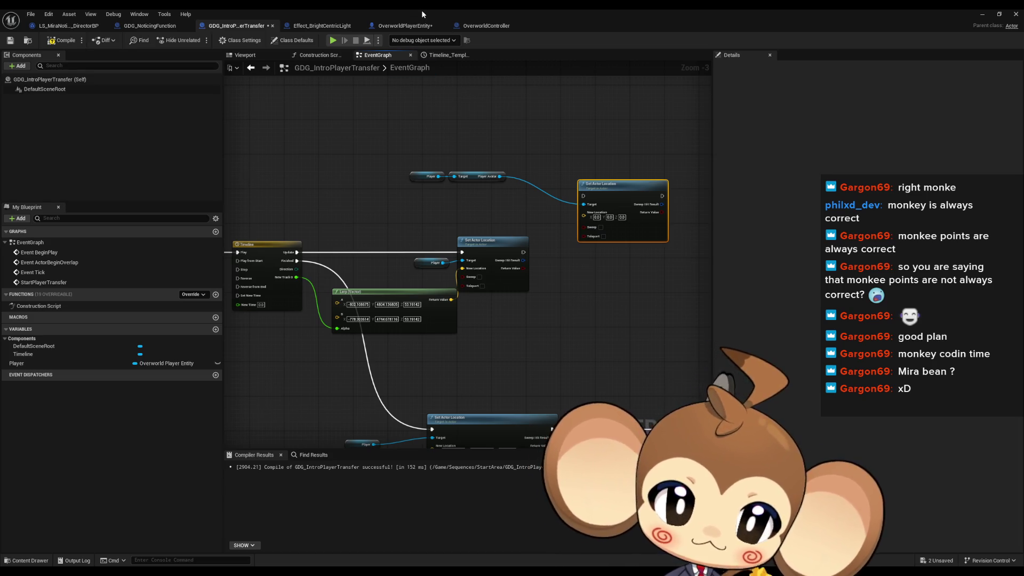
mouse_move(421, 9)
left_mouse_down()
mouse_move(528, 172)
mouse_move(366, 50)
left_mouse_up()
Close the Blueprint search and open PlayerAvatarArtefact from Content > Blueprints > VisualEntity
left_click(760, 215)
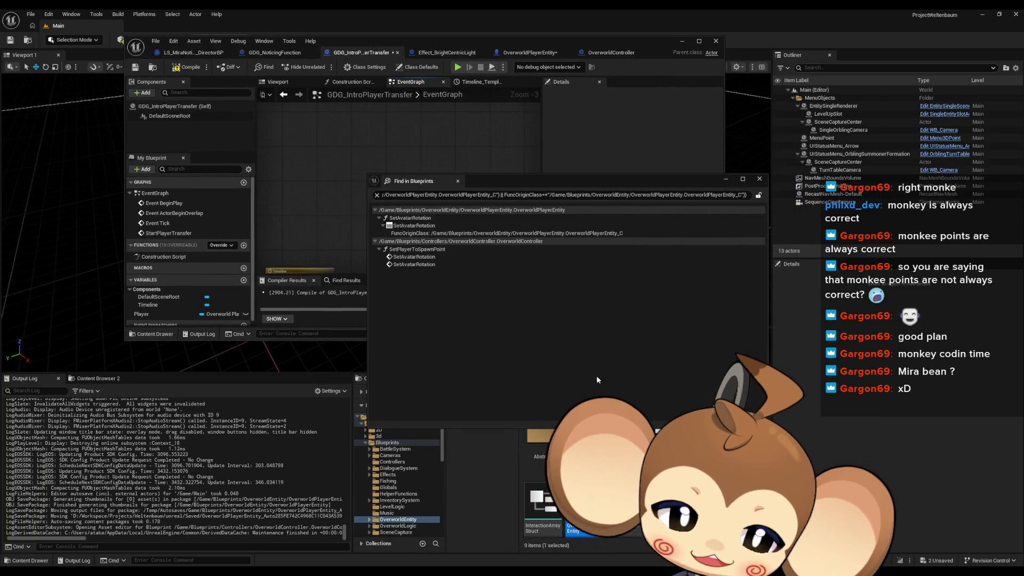
left_click(759, 178)
left_click(584, 403)
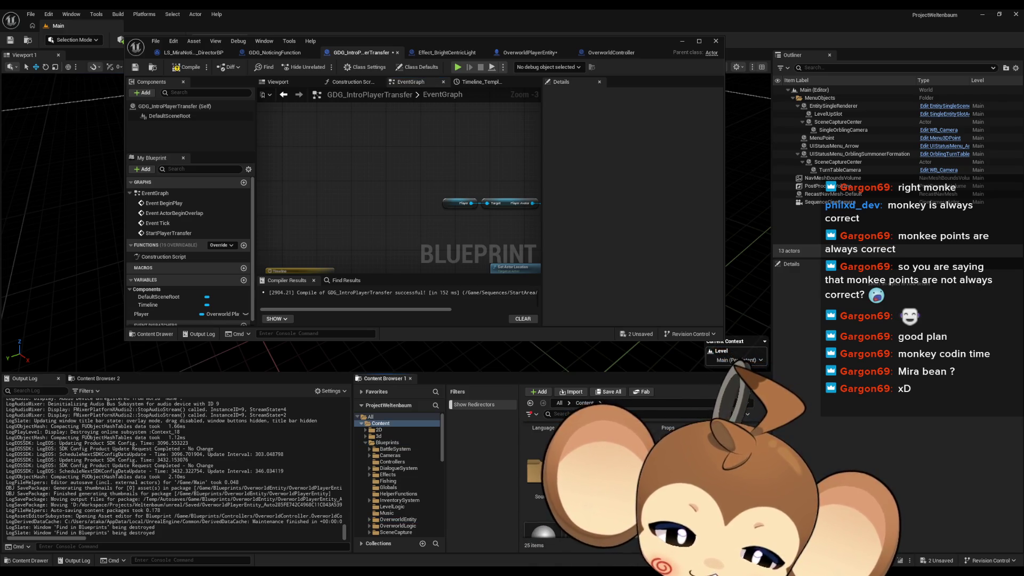
double_click(634, 443)
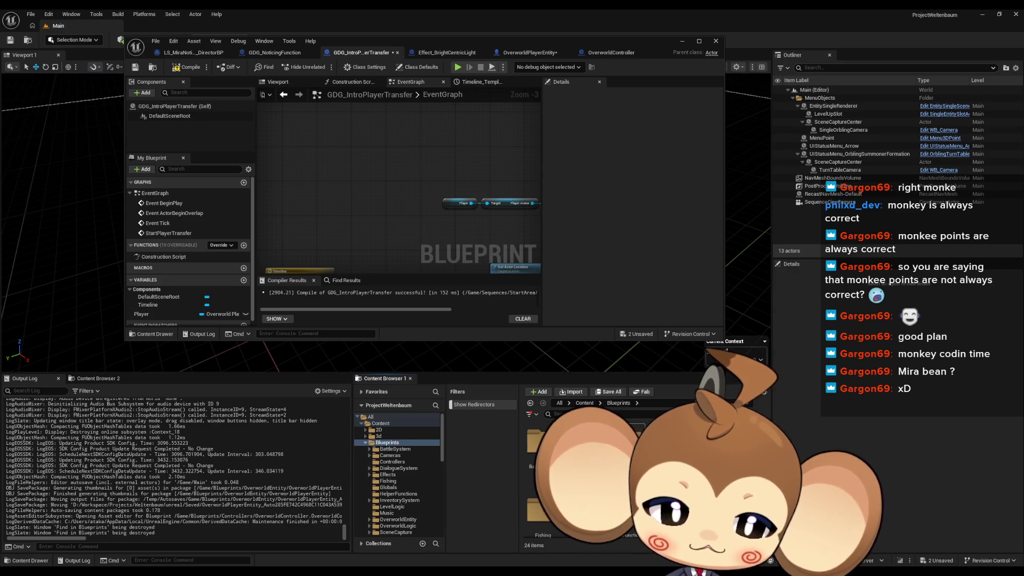
left_click(393, 477)
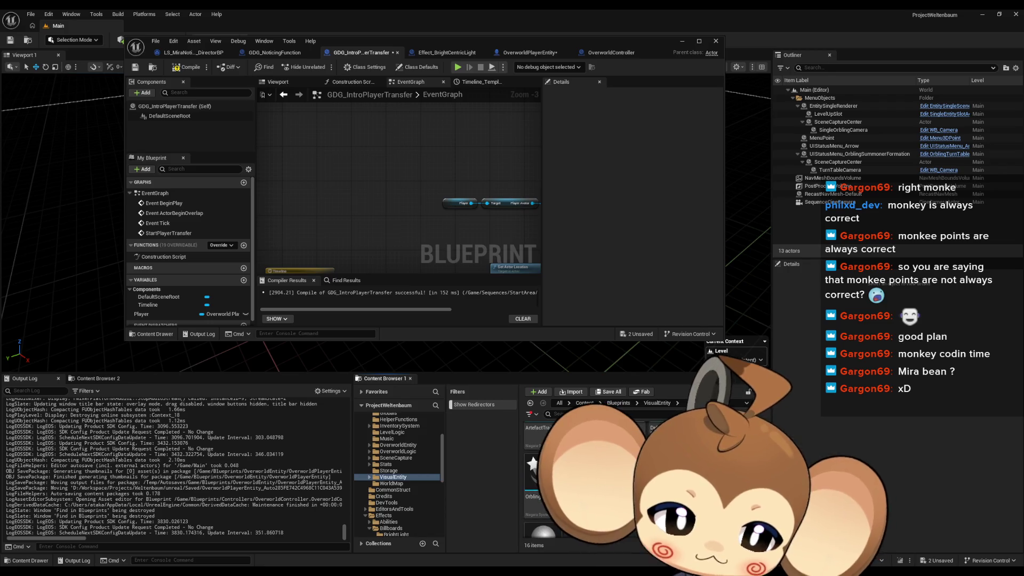
double_click(572, 491)
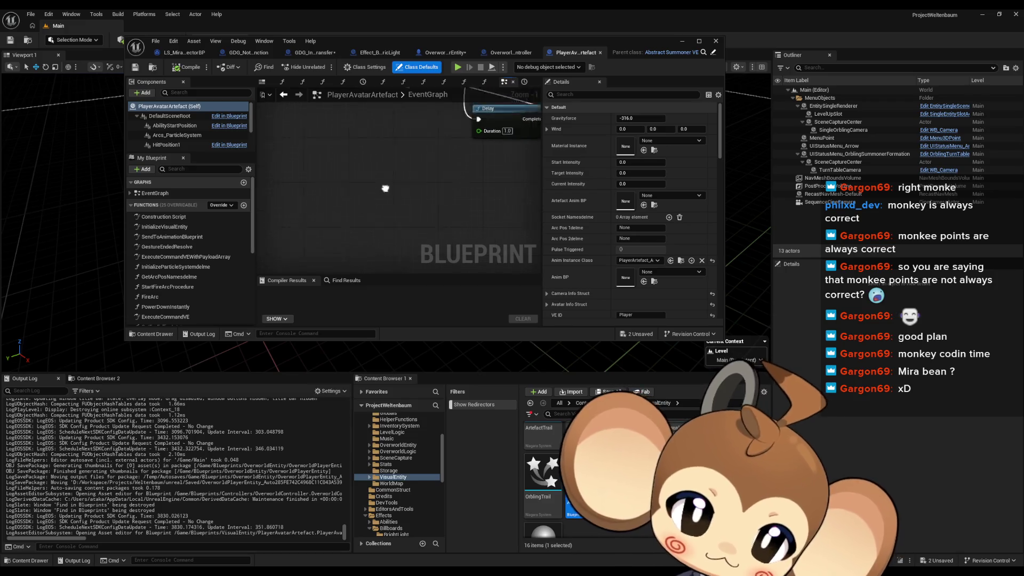
Inspect the crystal skeletal mesh in the 3D preview, then return to OverworldPlayerEntity full-screen
scroll(357, 222, "down", 2)
scroll(405, 235, "down", 4)
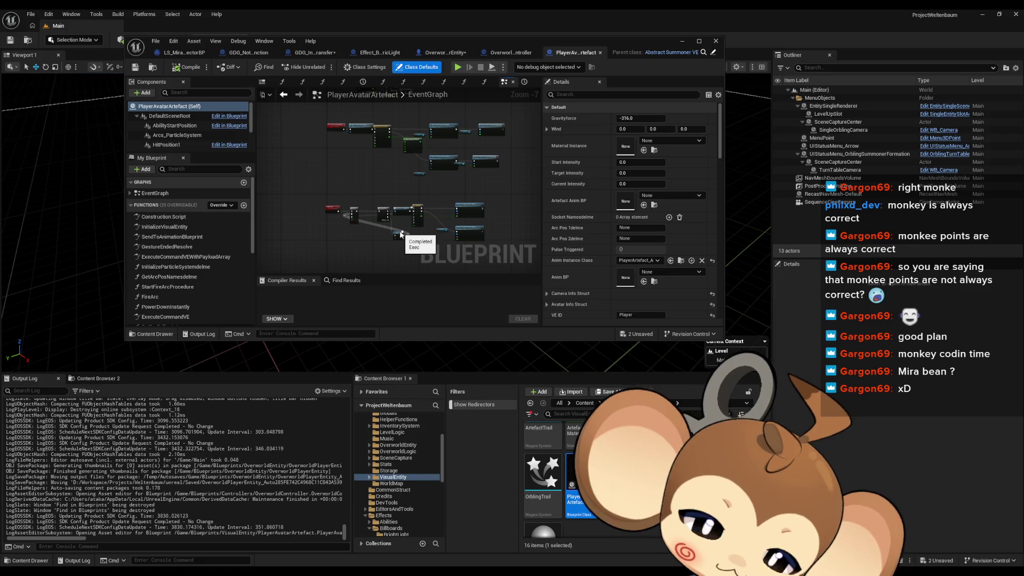
left_click(262, 82)
scroll(405, 200, "up", 2)
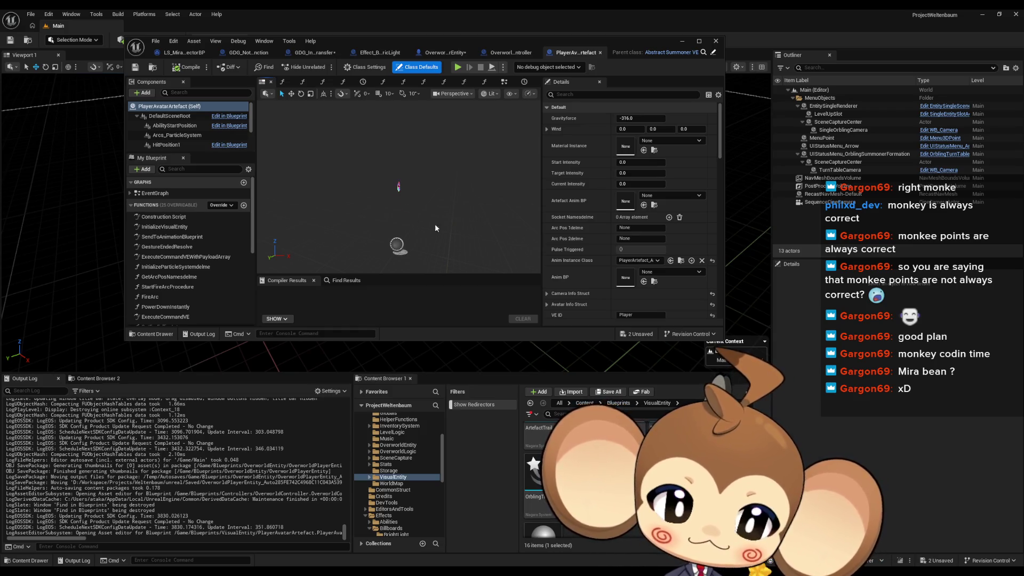
mouse_move(420, 200)
left_mouse_down()
mouse_move(421, 218)
mouse_move(424, 191)
left_mouse_up()
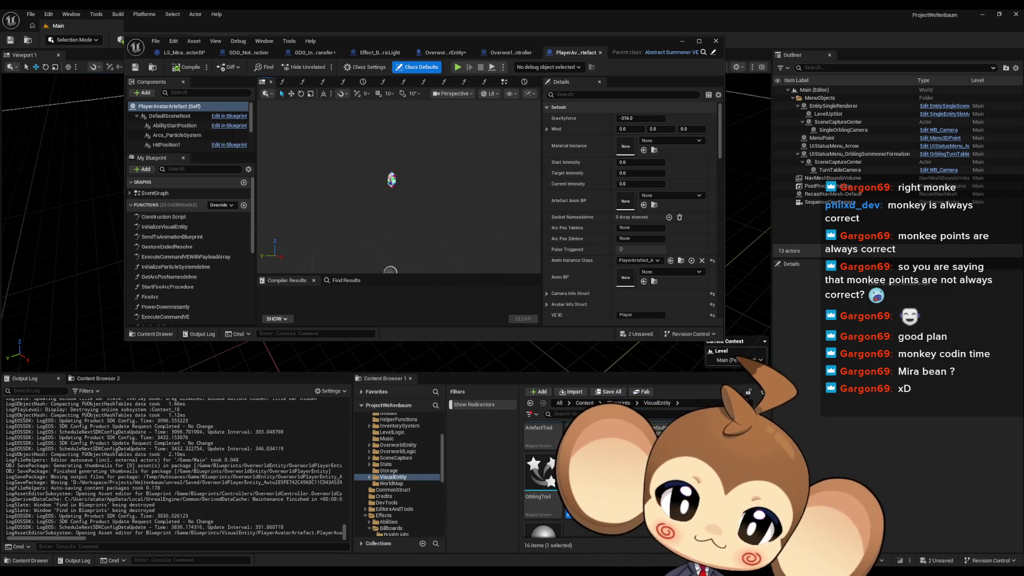
left_click(388, 180)
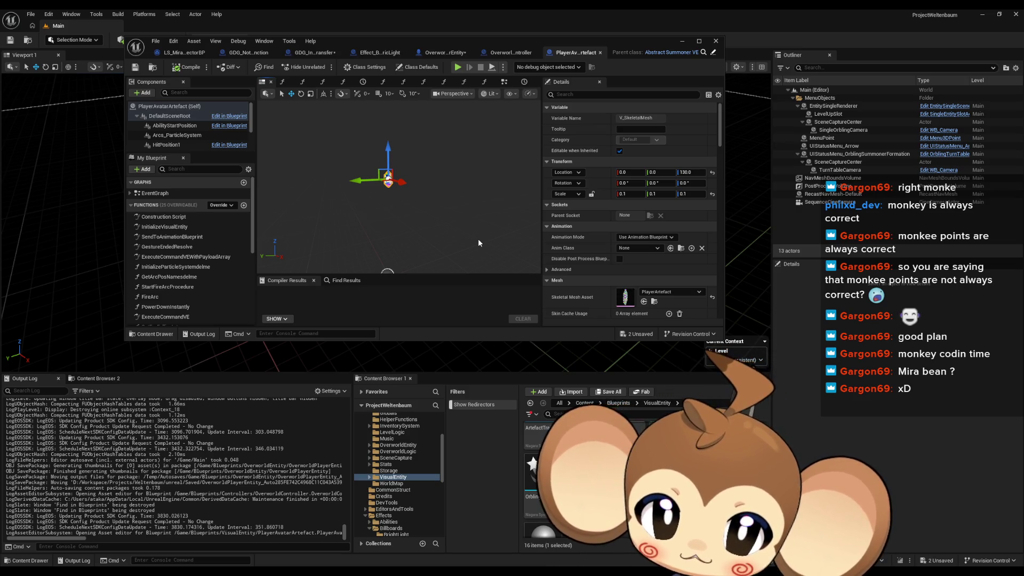
left_click(446, 53)
double_click(435, 40)
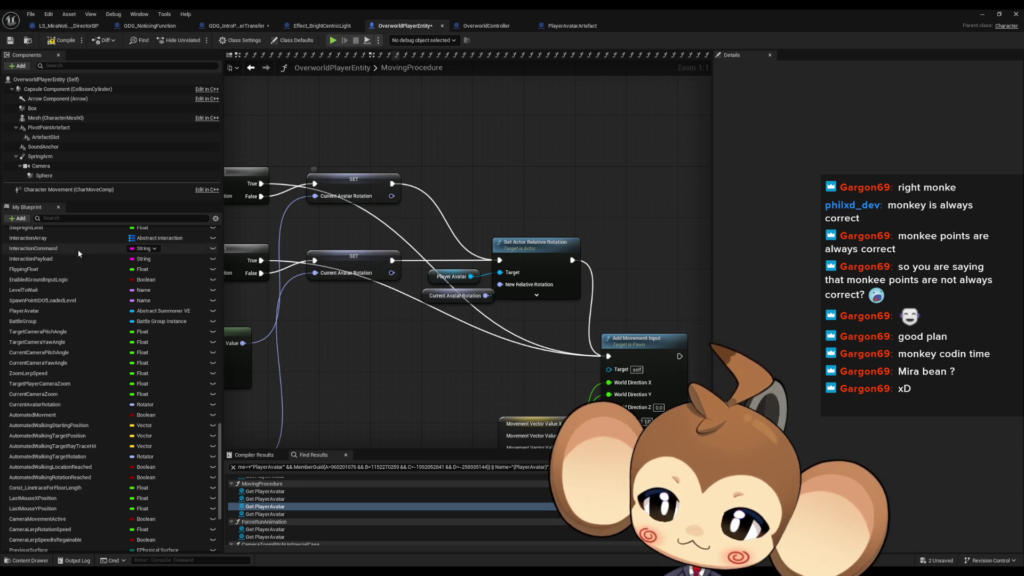
right_click(51, 314)
Search PlayerAvatar references by class member and jump to its use in InitializeThePlayer
mouse_move(80, 339)
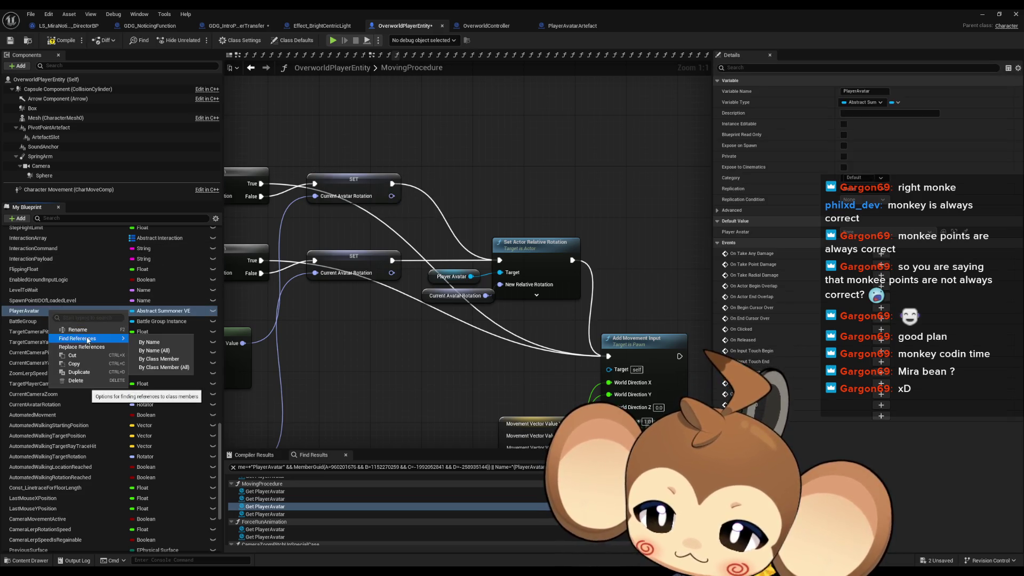
left_click(156, 361)
scroll(322, 507, "down", 5)
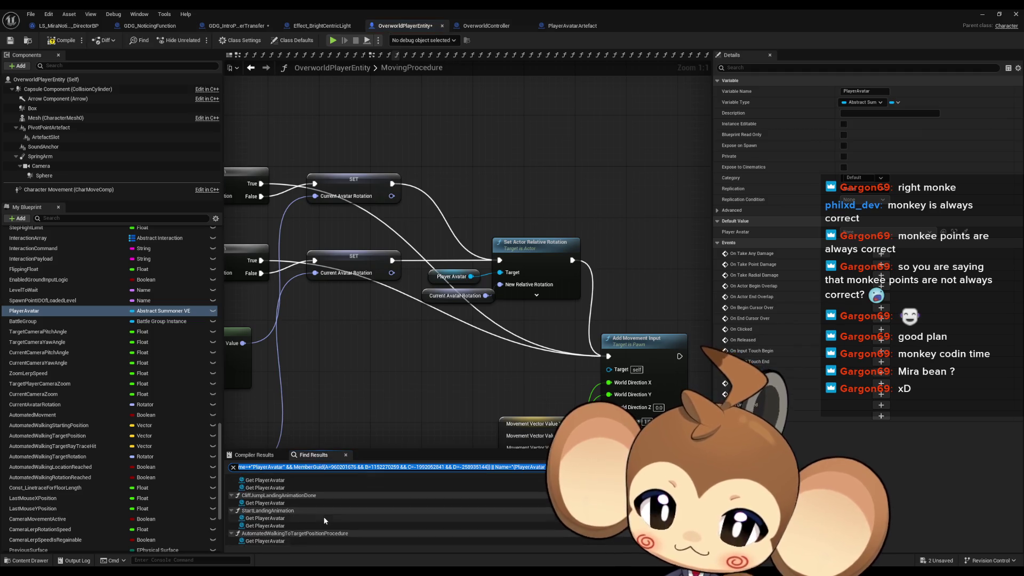
scroll(322, 507, "up", 5)
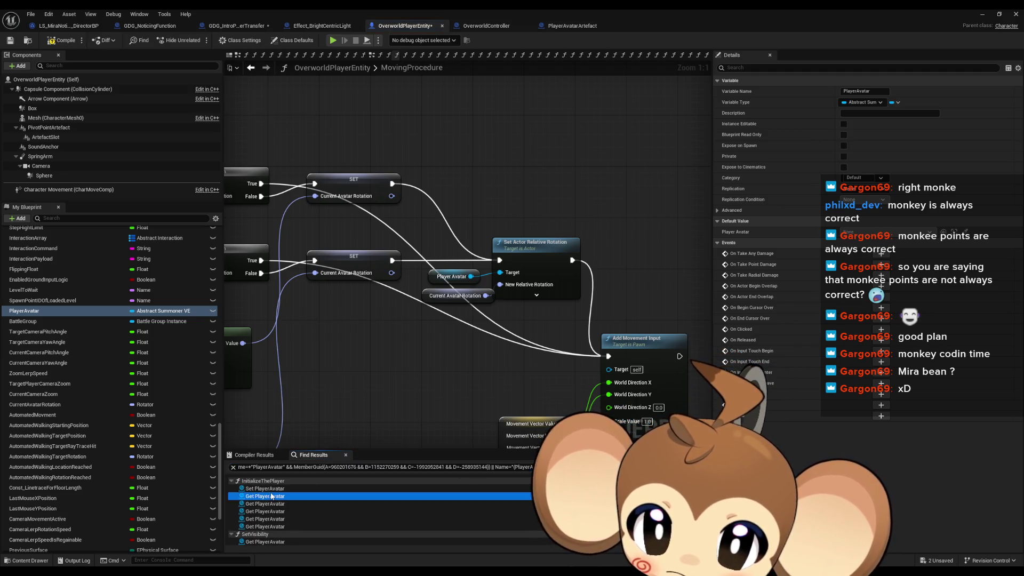
left_click(271, 496)
scroll(439, 380, "down", 3)
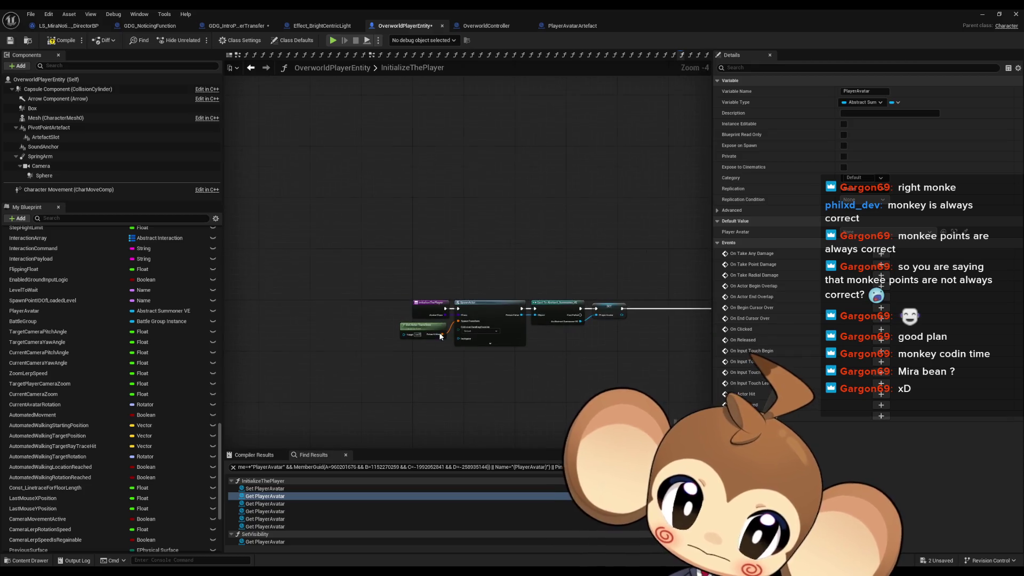
scroll(452, 322, "up", 3)
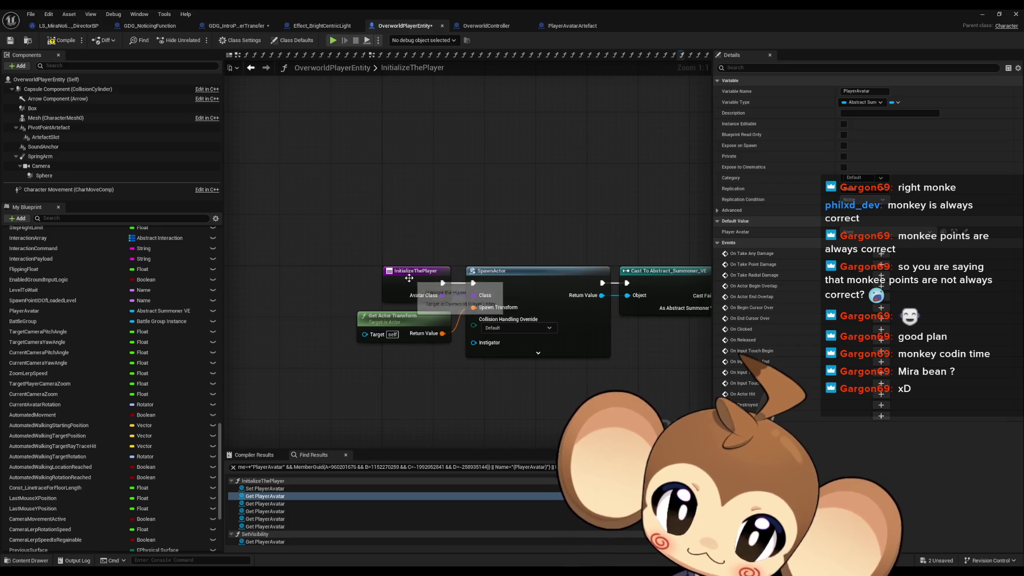
Examine the capsule half-height logic, select the VEFloor Offset node, then switch to PlayerAvatarArtefact
left_click_drag(537, 294, 327, 271)
scroll(349, 281, "down", 3)
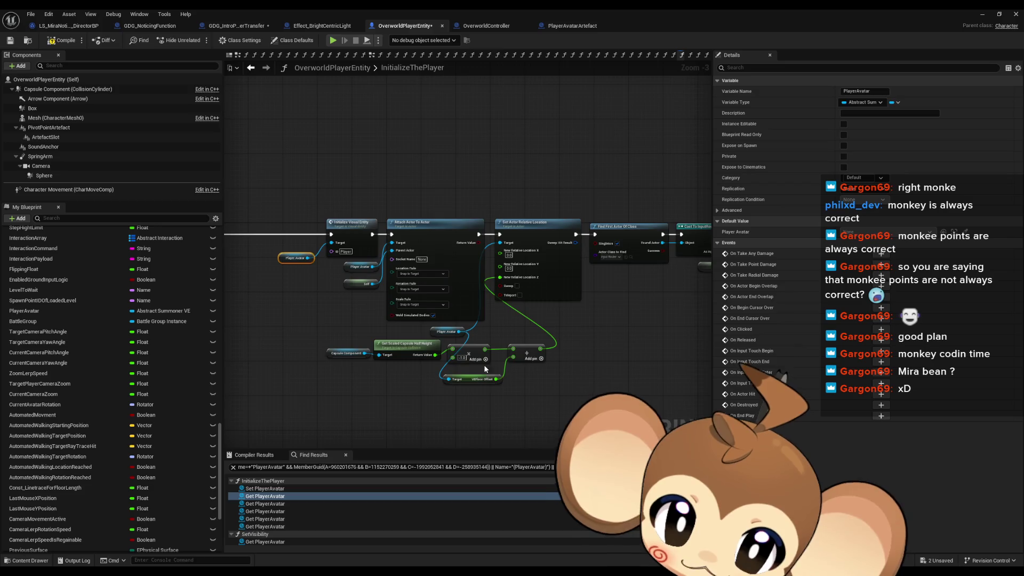
left_click_drag(486, 369, 386, 369)
scroll(420, 363, "up", 2)
left_click(405, 345)
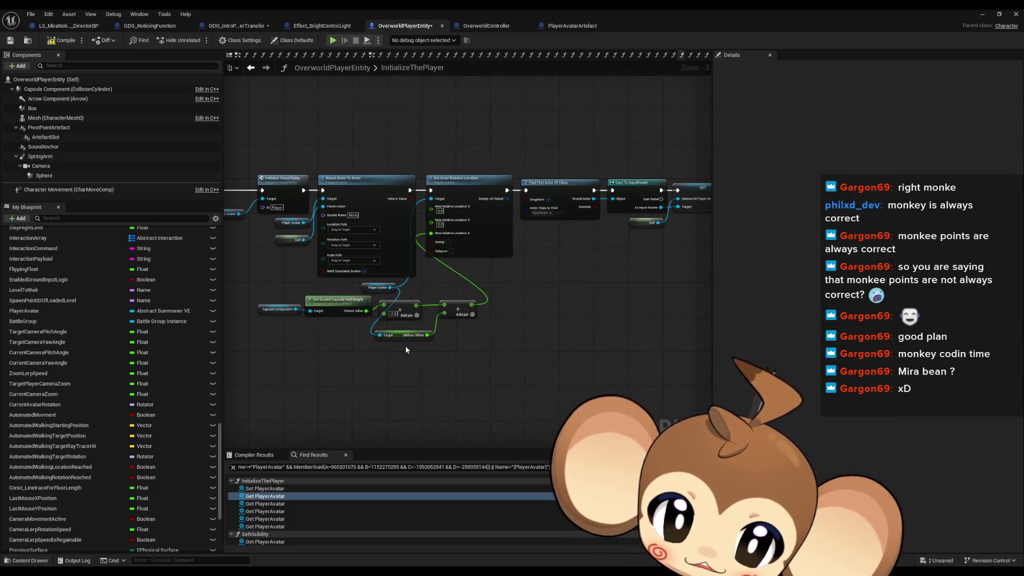
scroll(406, 346, "up", 1)
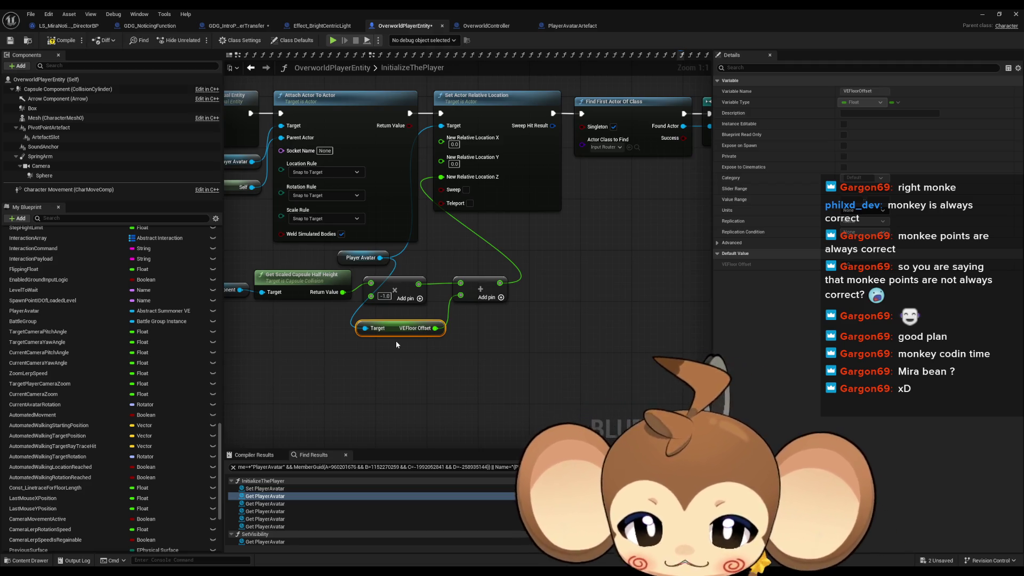
left_click_drag(434, 377, 495, 382)
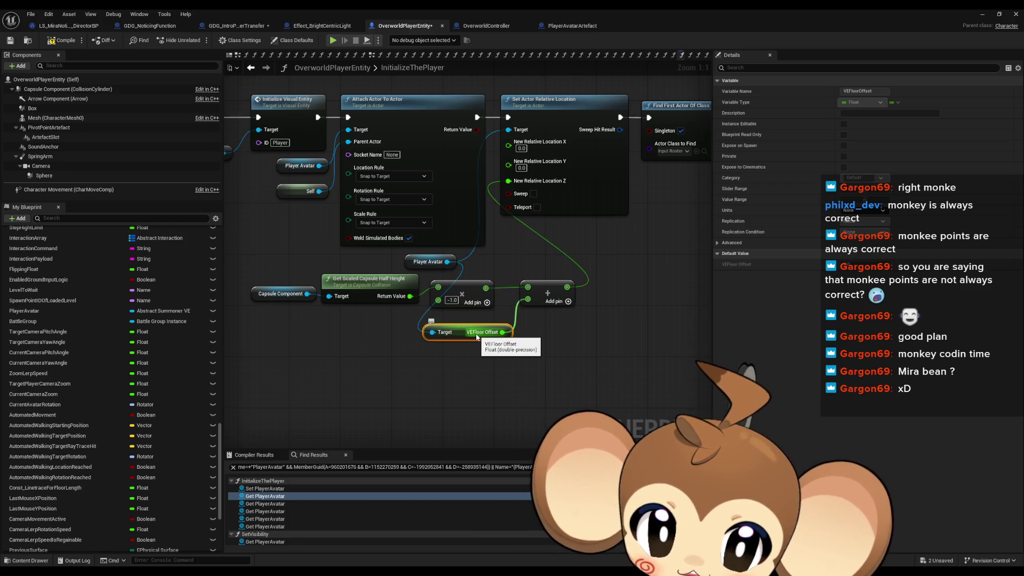
left_click(562, 27)
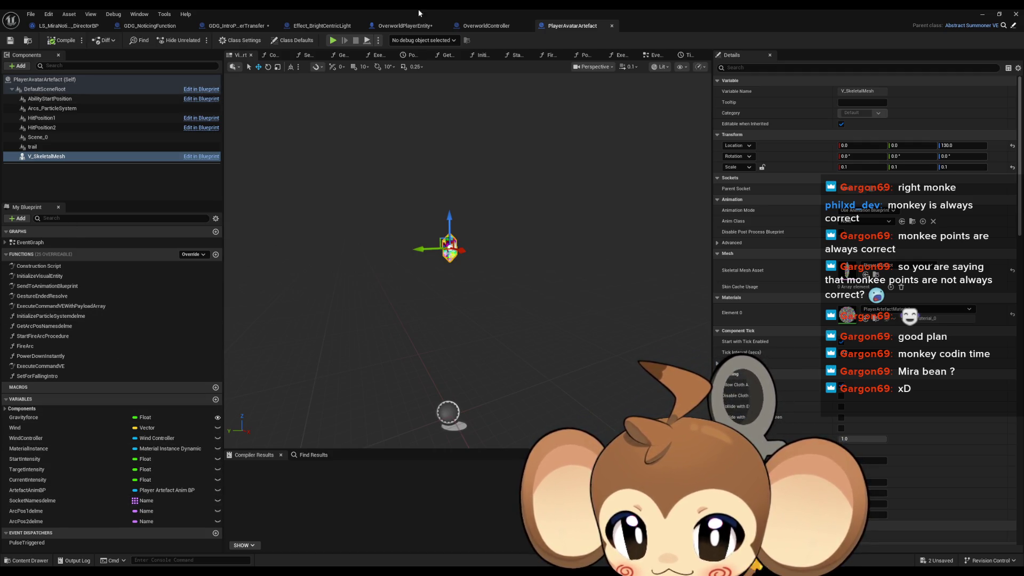
Check PlayerAvatarArtefact's VEFloor Offset class default, compare with PlayerAvatarMira, and return to OverworldPlayerEntity
left_click(296, 41)
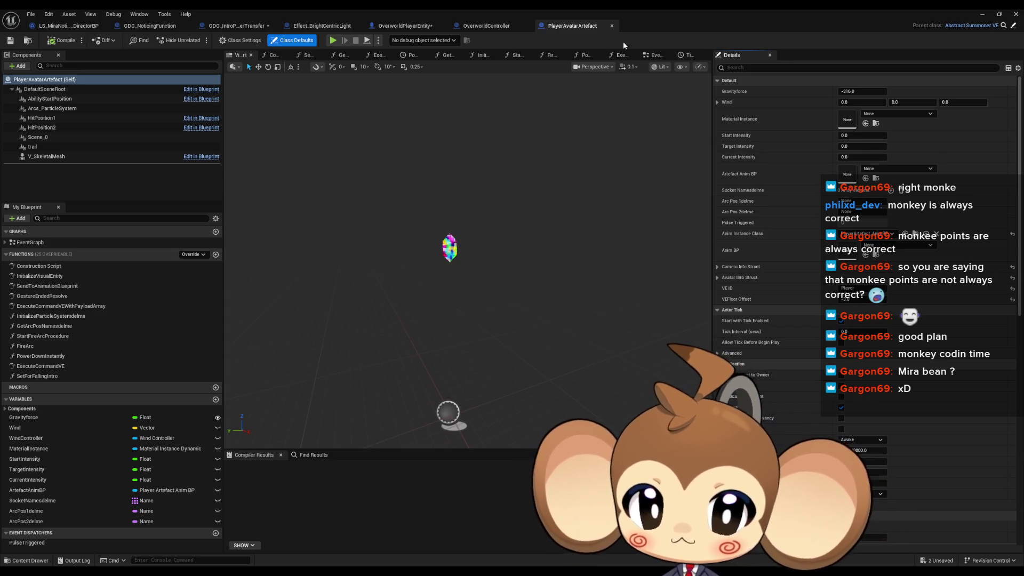
double_click(622, 12)
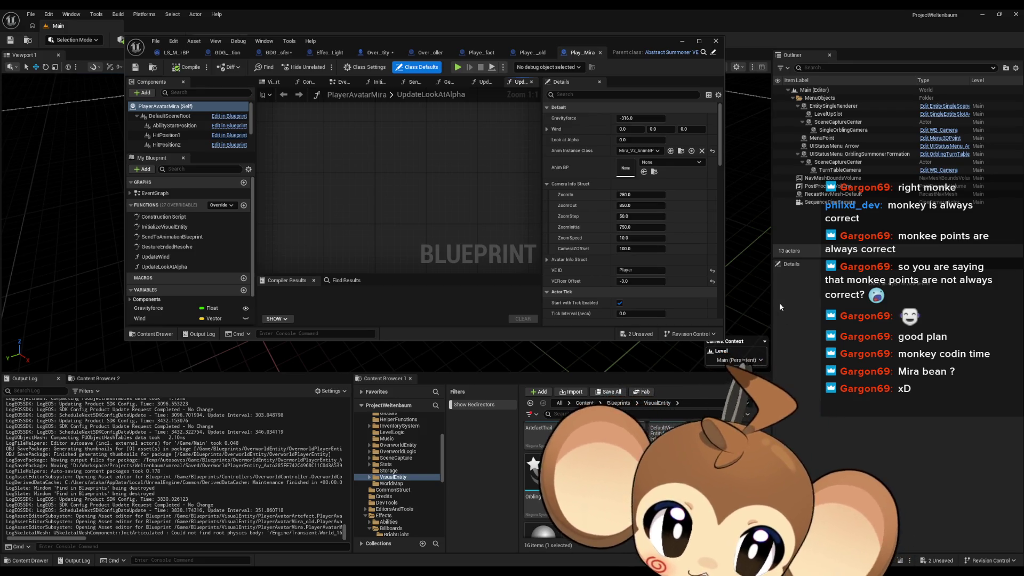
left_click_drag(389, 41, 395, 65)
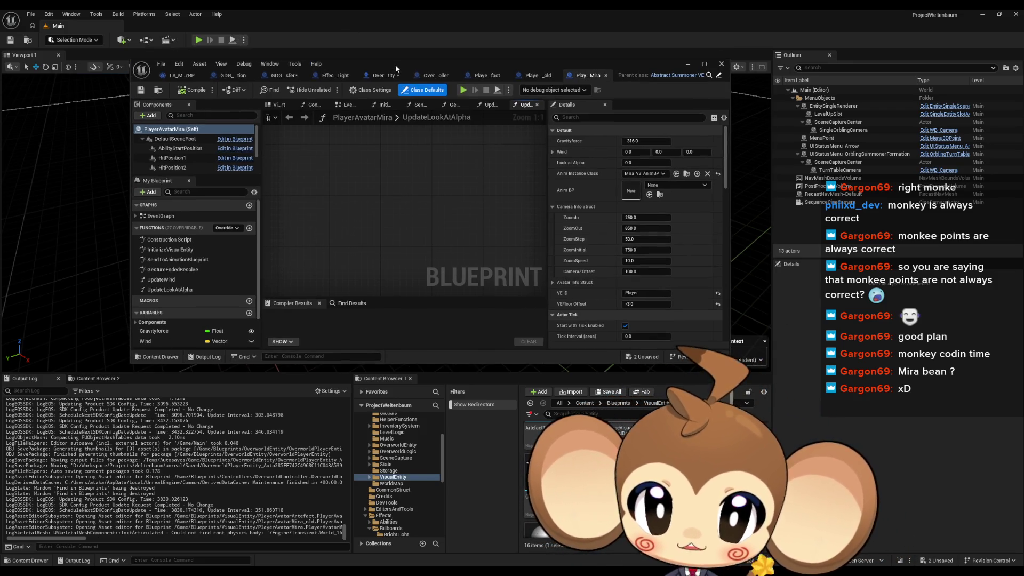
left_click(491, 75)
double_click(486, 61)
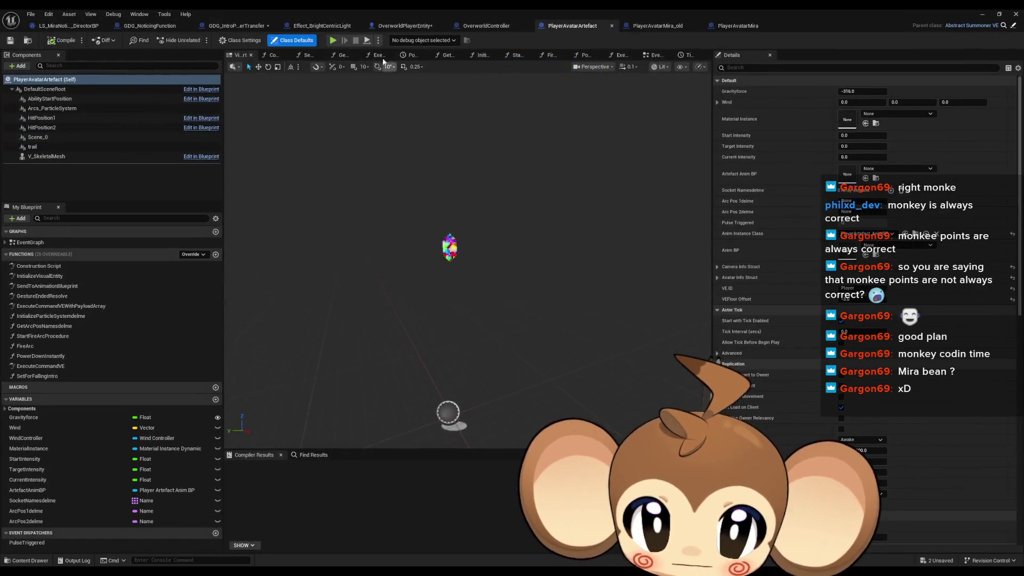
left_click(400, 25)
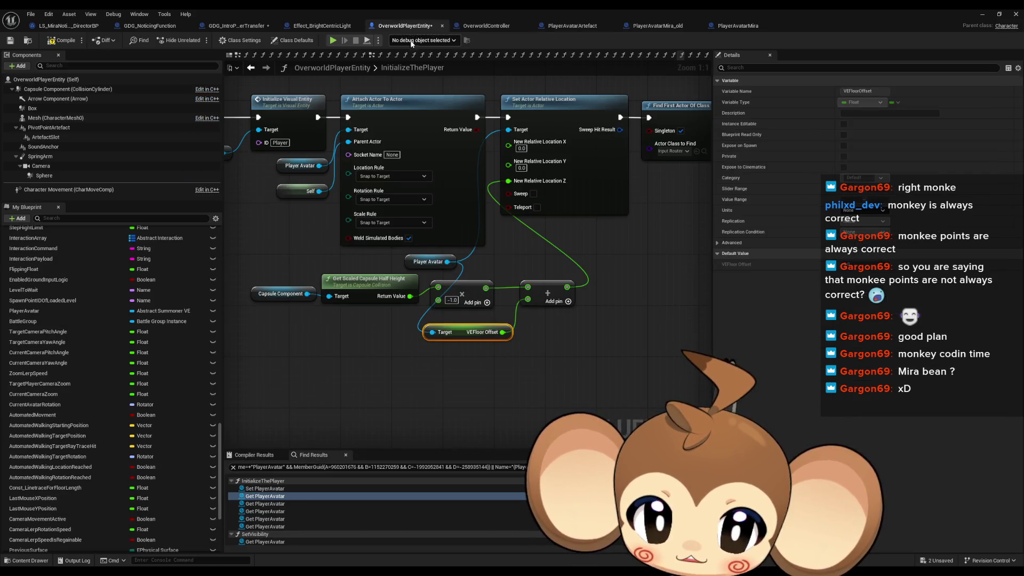
Copy the capsule half-height and VEFloor Offset nodes and paste them into GDG_IntroPlayerTransfer
mouse_move(442, 330)
left_mouse_down()
mouse_move(515, 333)
mouse_move(350, 289)
left_mouse_up()
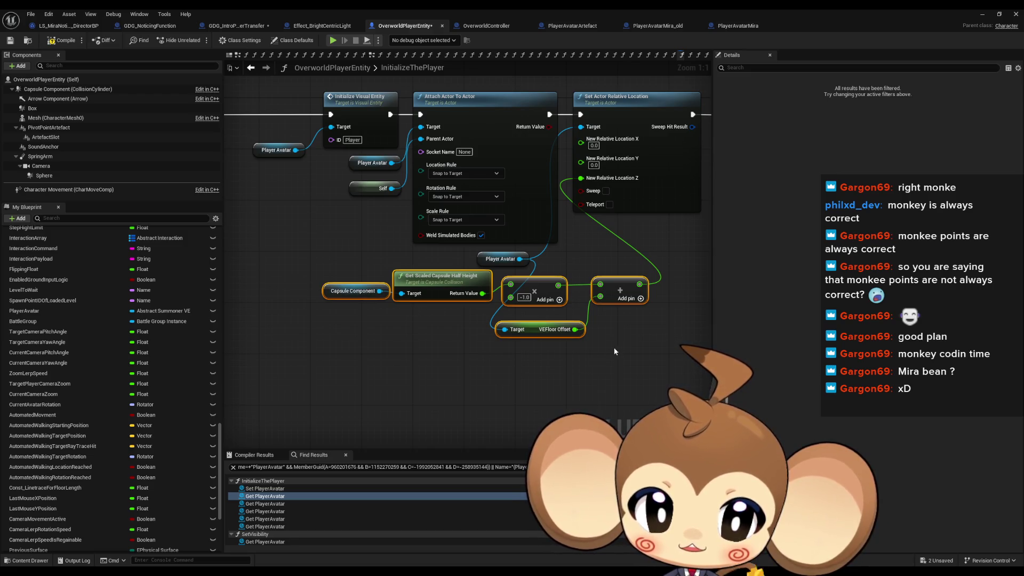
left_click(275, 98)
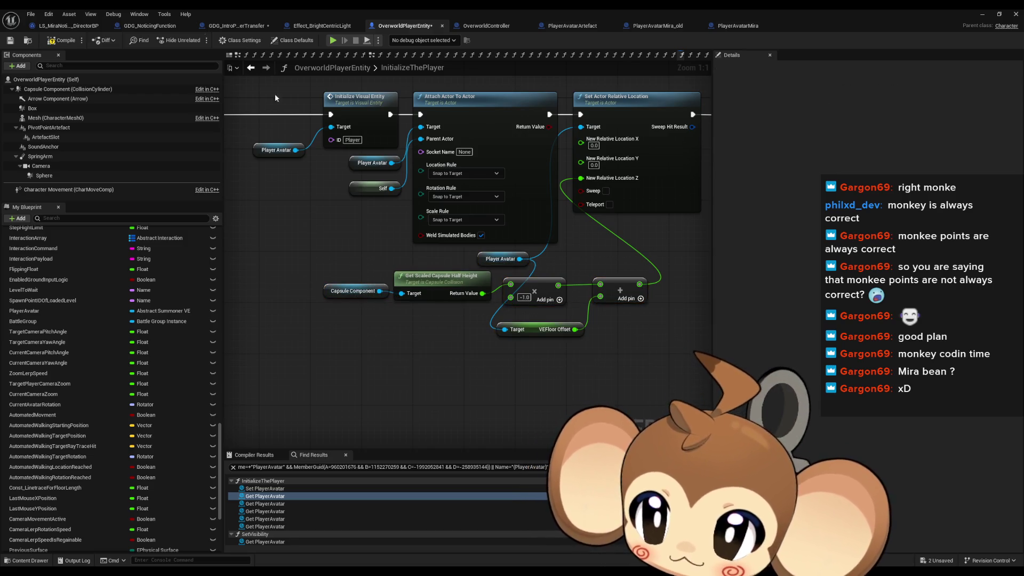
left_click(155, 26)
left_click(203, 29)
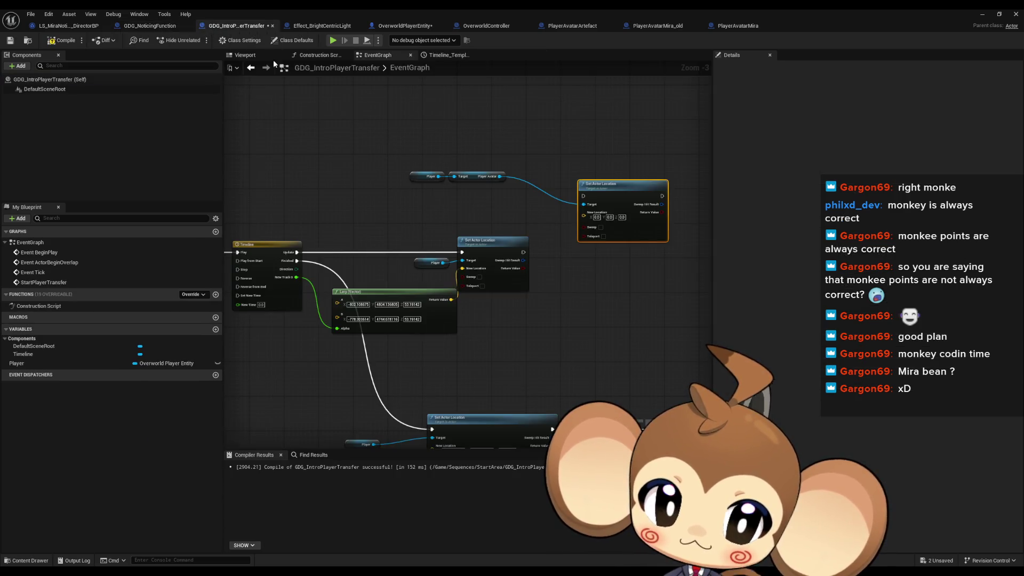
scroll(460, 247, "up", 1)
key("ctrl+v")
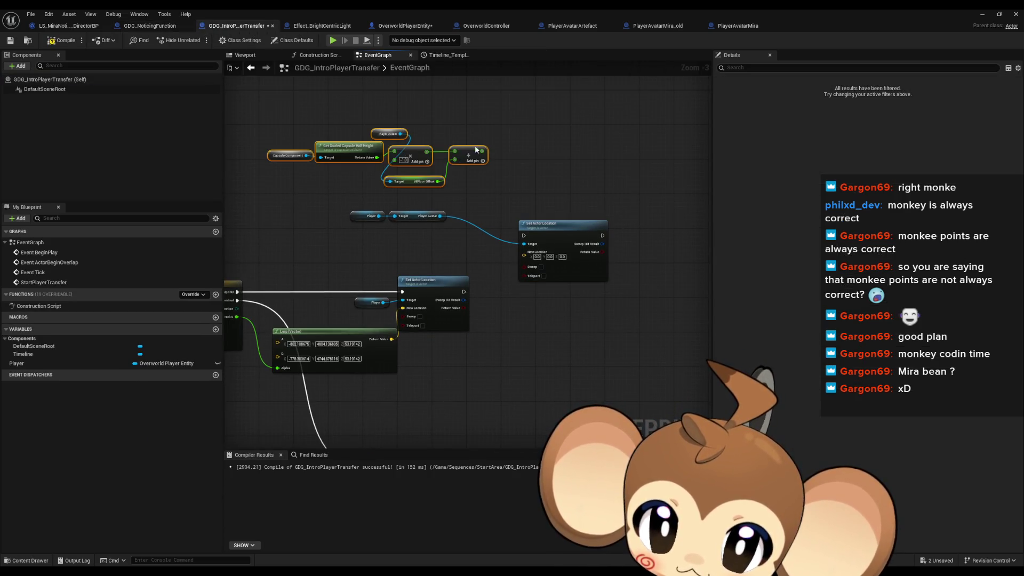
mouse_move(507, 158)
left_mouse_down()
mouse_move(496, 171)
mouse_move(518, 168)
left_mouse_up()
Select the pasted Capsule Component node and survey the StartPlayerTransfer chain and disabled events
scroll(320, 170, "up", 3)
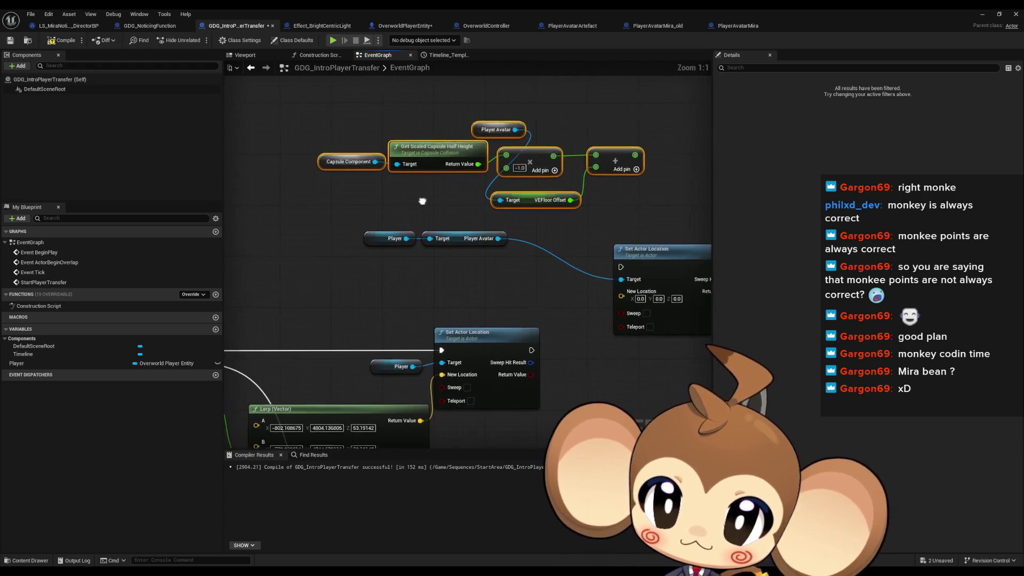
left_click_drag(314, 131, 380, 178)
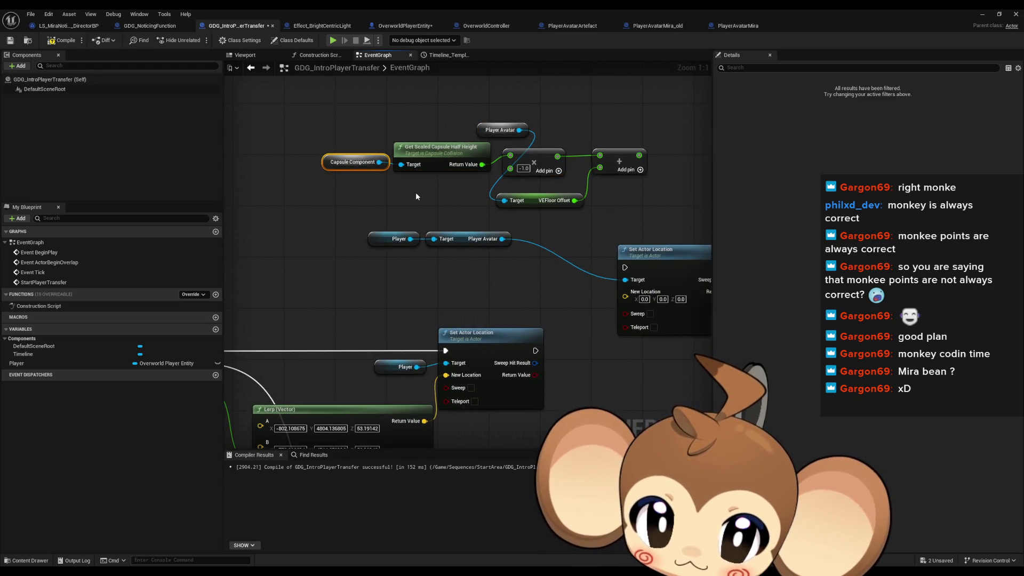
scroll(417, 196, "down", 4)
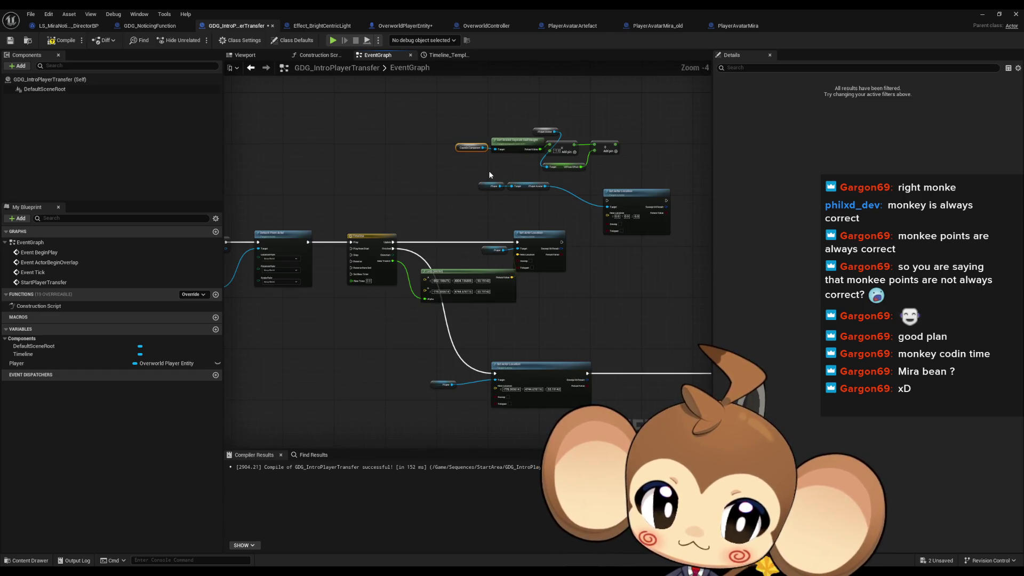
left_click_drag(488, 174, 619, 179)
left_click_drag(530, 178, 657, 191)
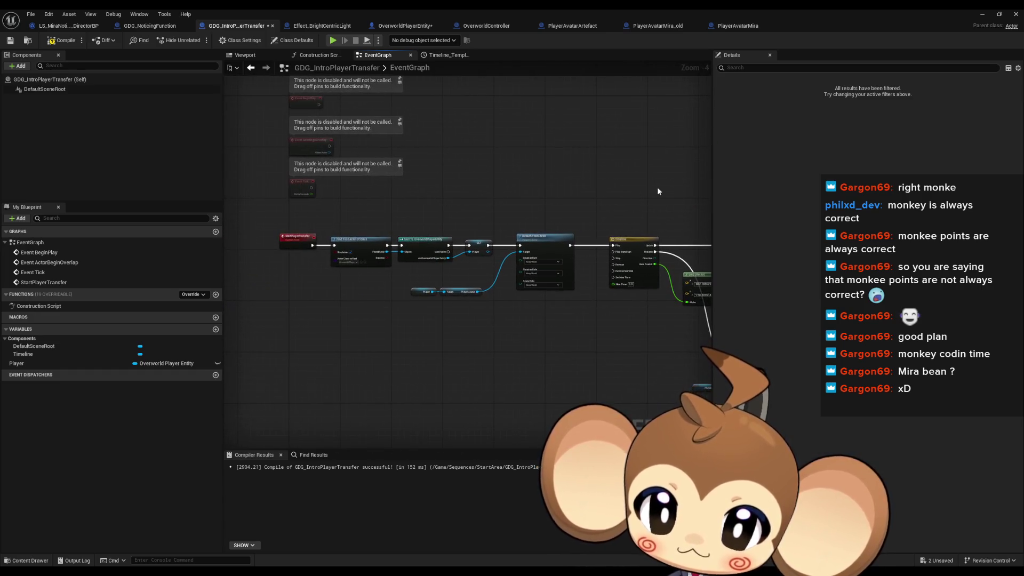
scroll(445, 232, "up", 1)
scroll(528, 242, "up", 1)
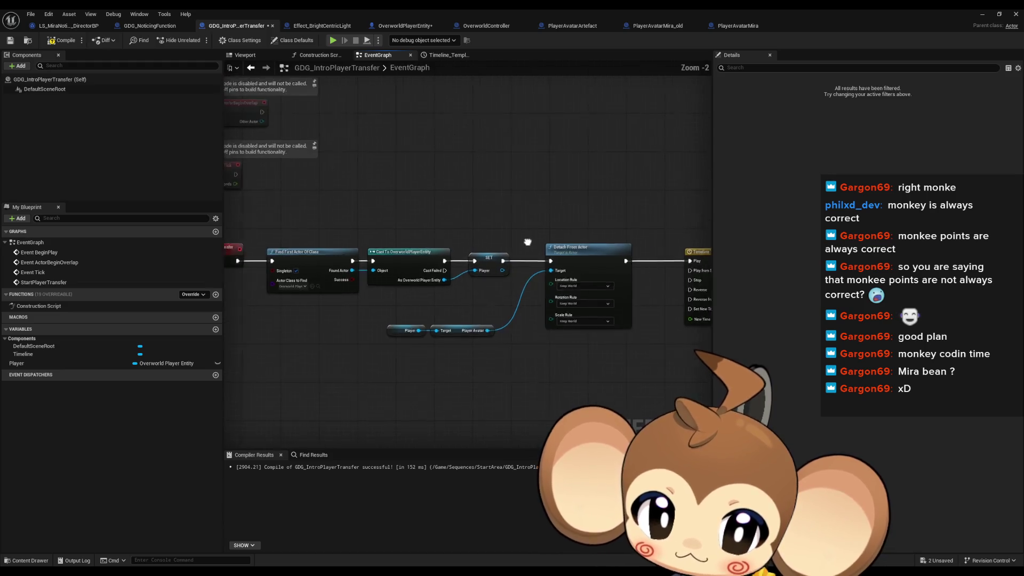
mouse_move(527, 243)
left_mouse_down()
mouse_move(405, 277)
mouse_move(341, 320)
left_mouse_up()
Place a Player getter and add a Capsule Component getter from it via 'cap comp get'
left_click(320, 361)
left_click_drag(549, 212, 466, 282)
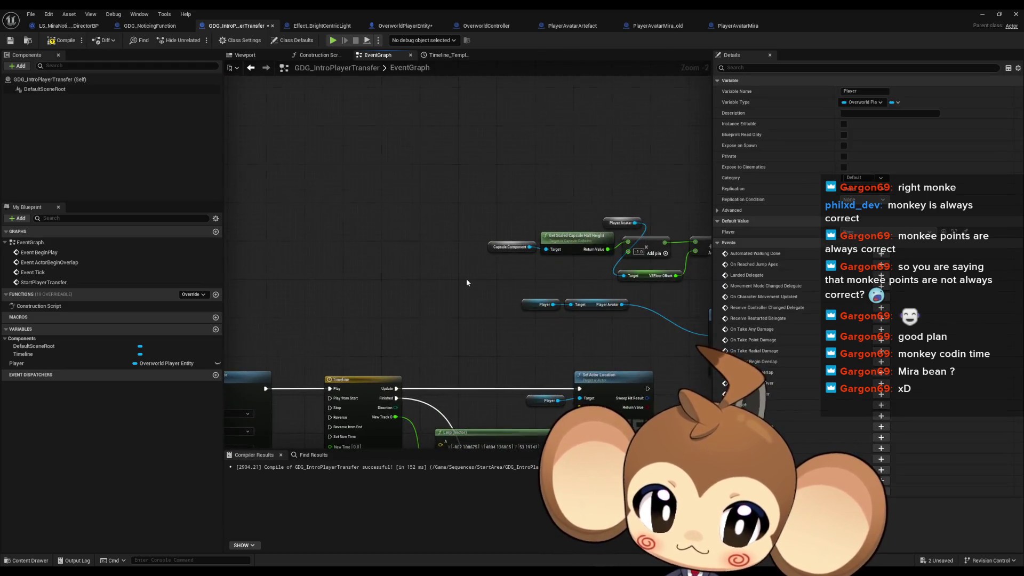
scroll(467, 283, "up", 2)
key("ctrl+v")
left_click_drag(347, 243, 381, 263)
type("ca")
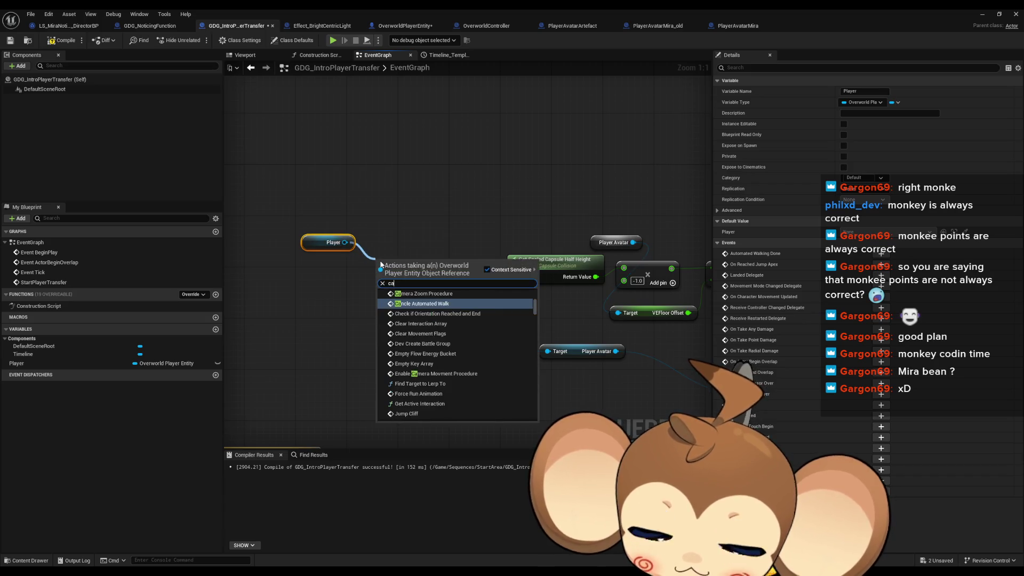
type("p comp get")
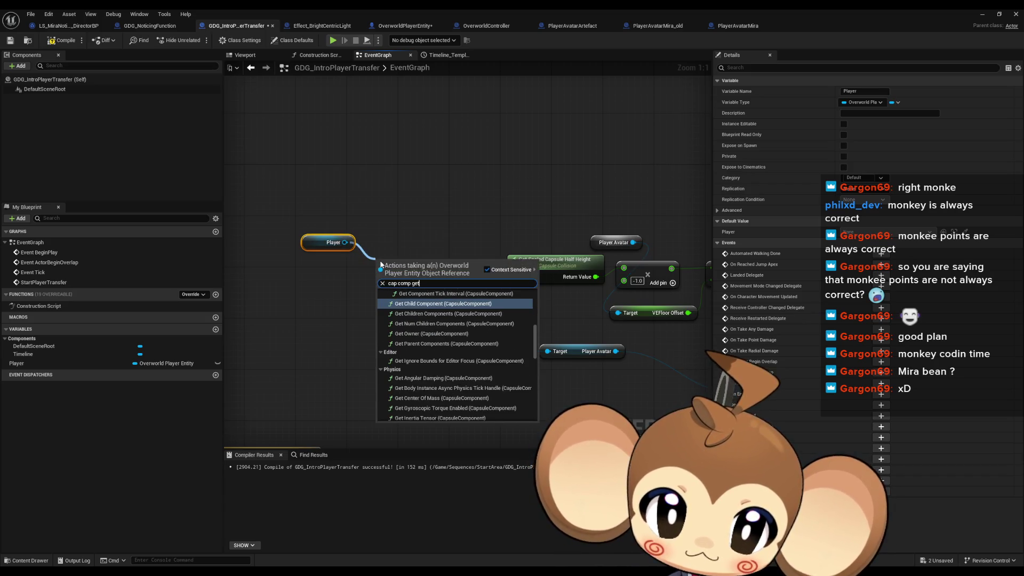
scroll(469, 366, "down", 10)
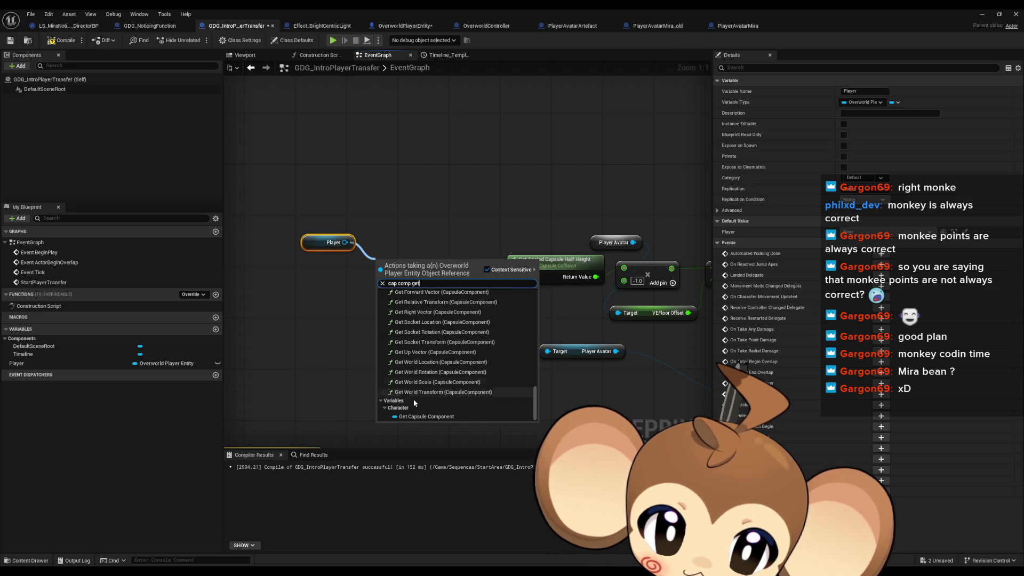
left_click(415, 416)
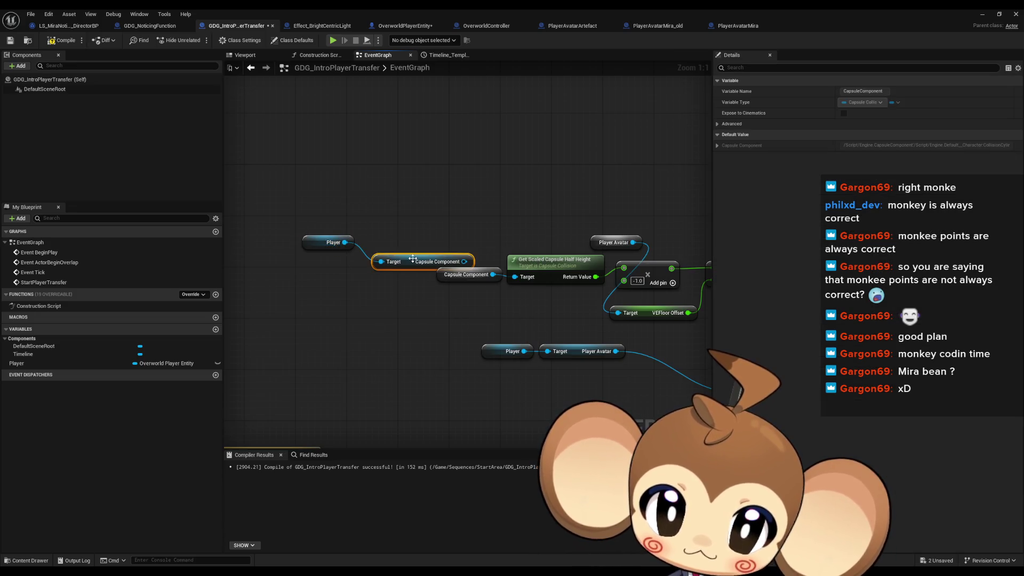
left_click_drag(413, 259, 388, 297)
Wire Player Avatar into VEFloor Offset and the capsule into the half-height node, deleting the leftover getter
left_click_drag(497, 329, 533, 368)
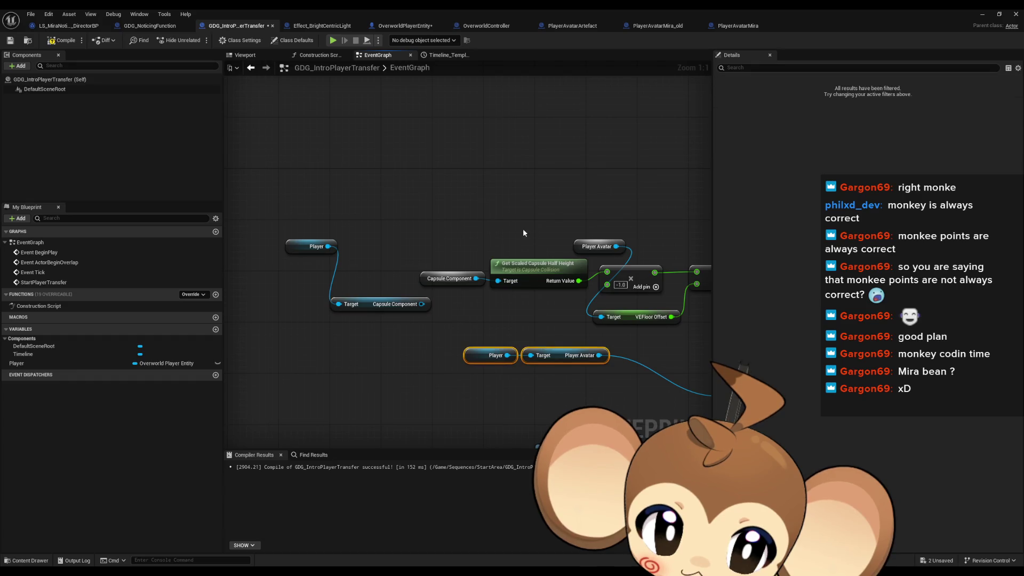
key("ctrl+c")
key("ctrl+v")
mouse_move(608, 321)
left_mouse_down()
mouse_move(589, 320)
mouse_move(601, 317)
left_mouse_up()
left_click_drag(421, 304, 498, 280)
left_click(450, 280)
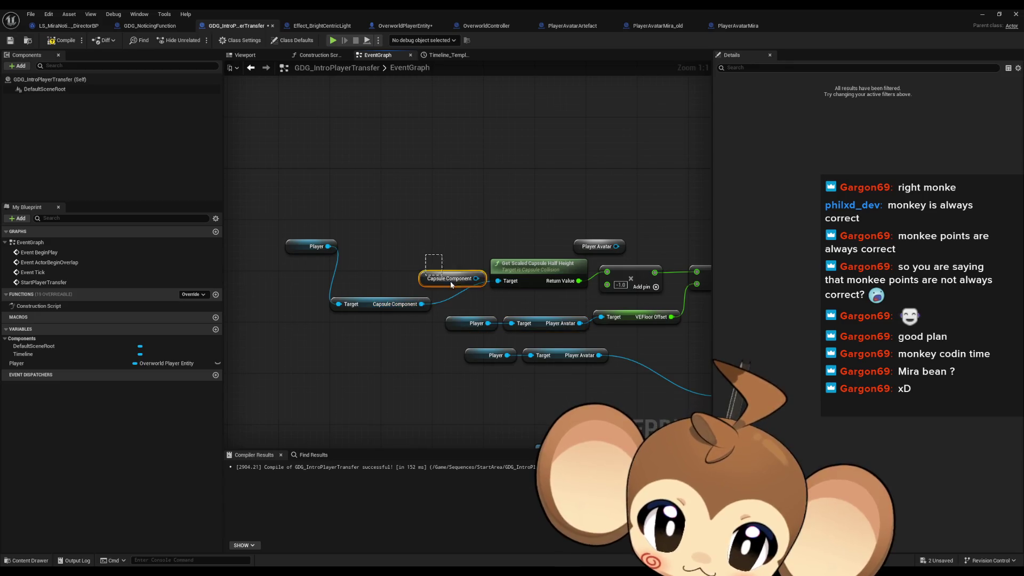
mouse_move(585, 201)
left_mouse_down()
mouse_move(622, 230)
mouse_move(629, 255)
left_mouse_up()
key("Delete")
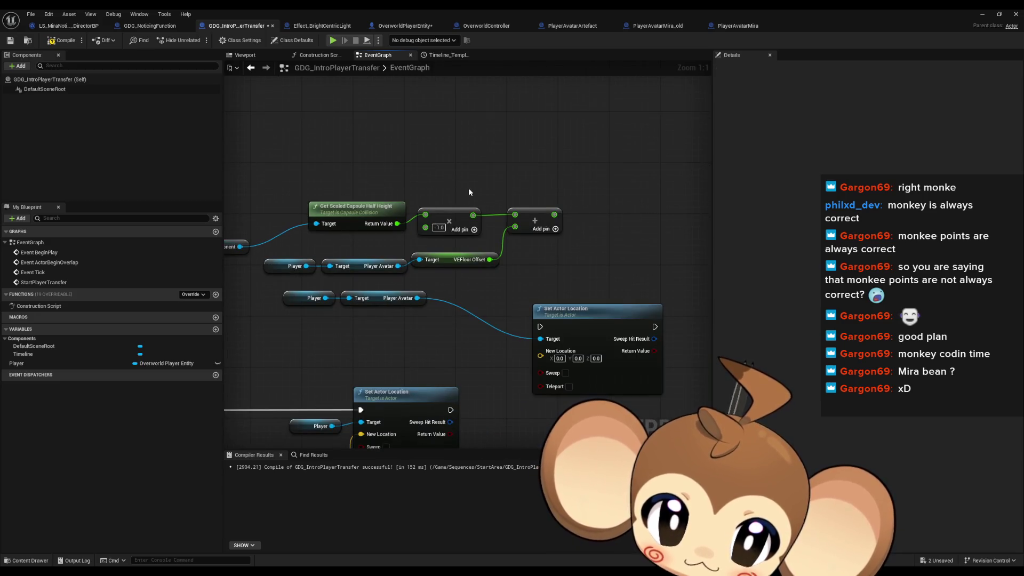
left_click_drag(469, 190, 500, 164)
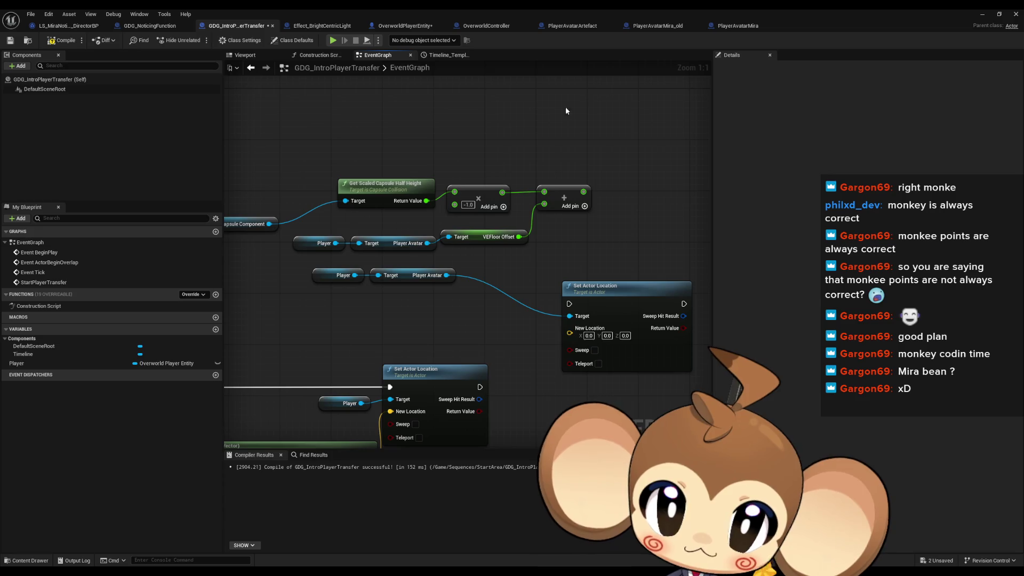
Compare against InitializeThePlayer, then move Set Actor Location up beside the Player Avatar getter and offset nodes
left_click(395, 27)
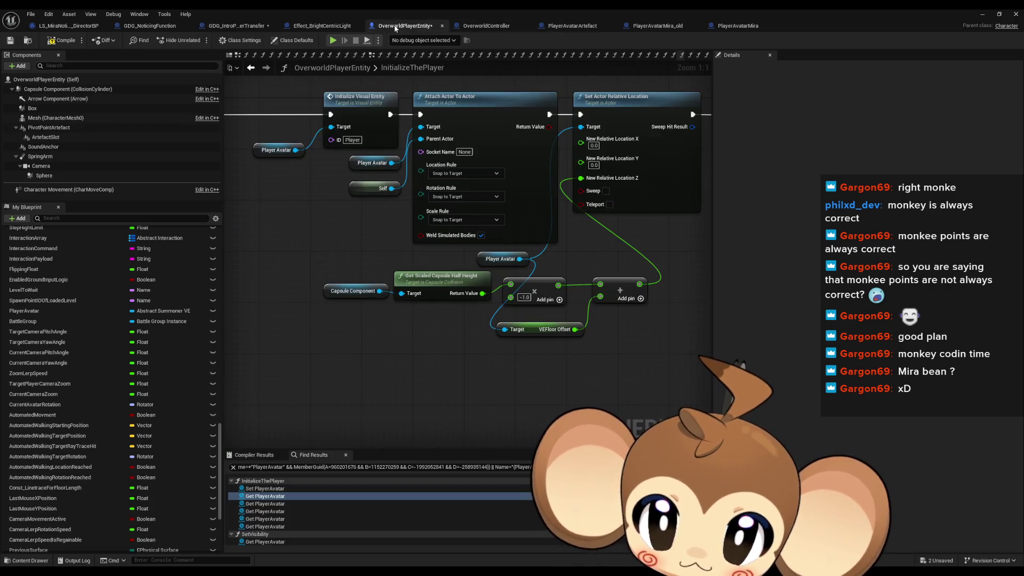
left_click_drag(597, 174, 546, 213)
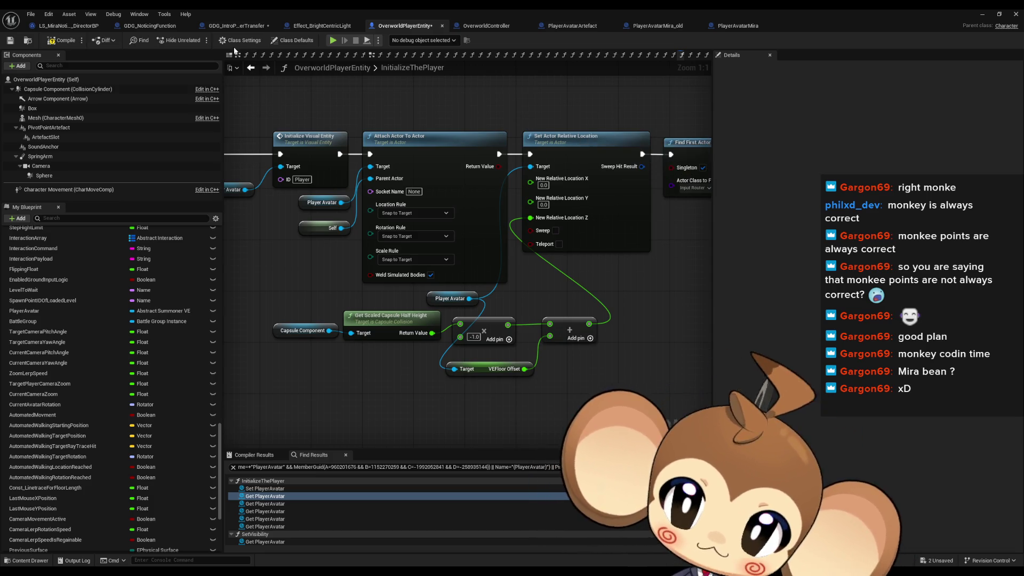
left_click(229, 25)
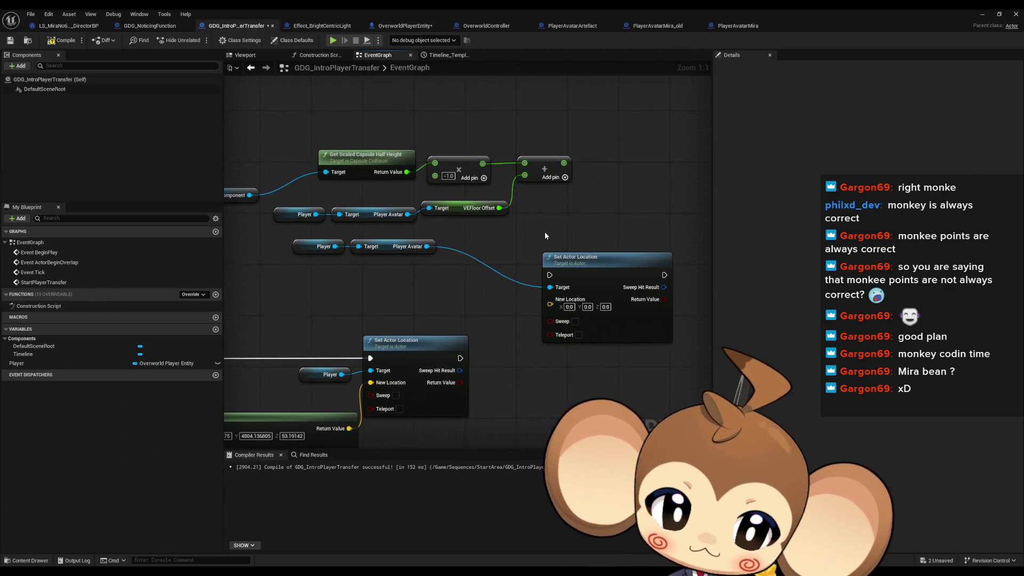
left_click_drag(596, 264, 621, 229)
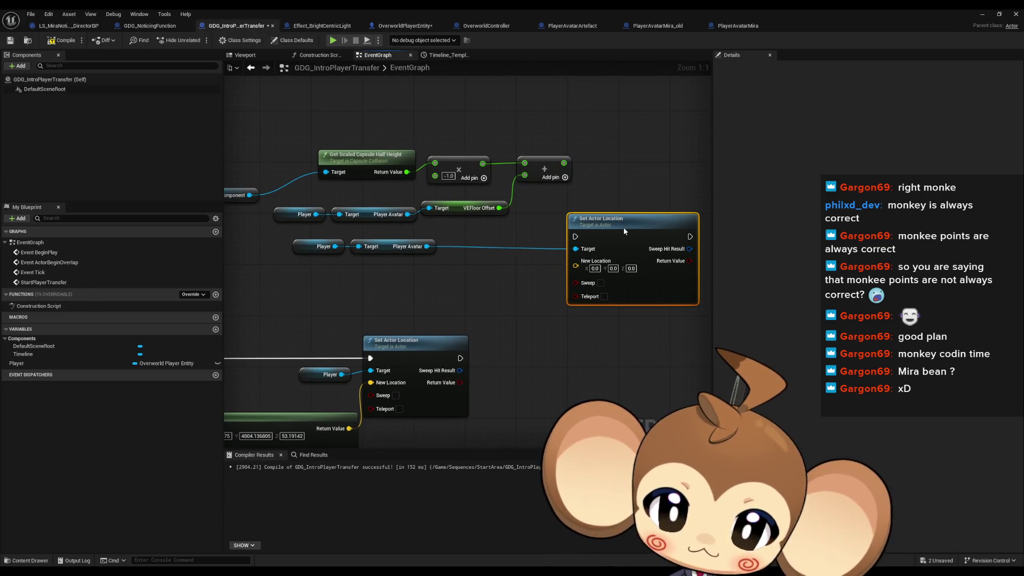
mouse_move(549, 296)
left_mouse_down()
mouse_move(537, 292)
mouse_move(574, 253)
left_mouse_up()
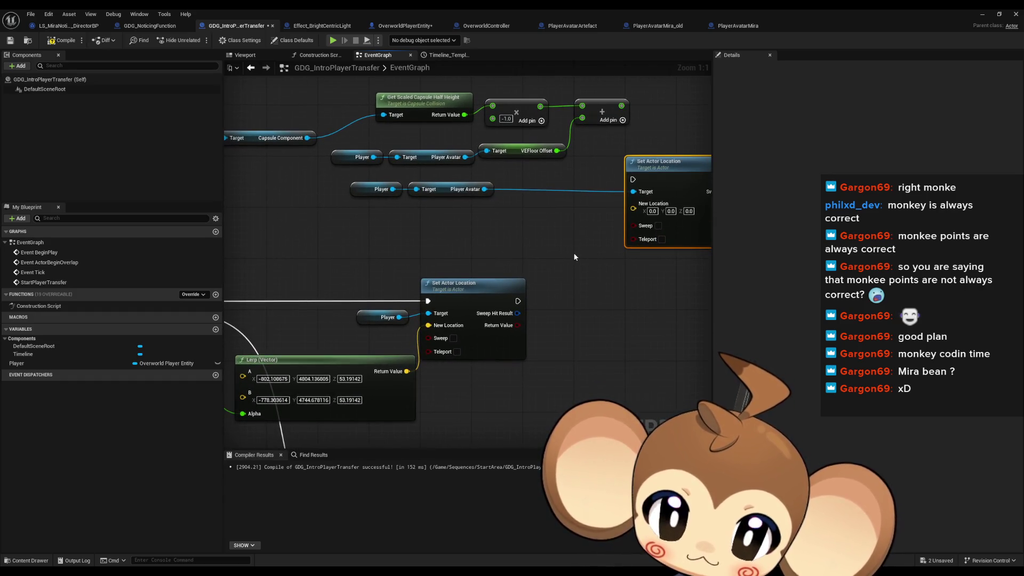
scroll(574, 257, "down", 3)
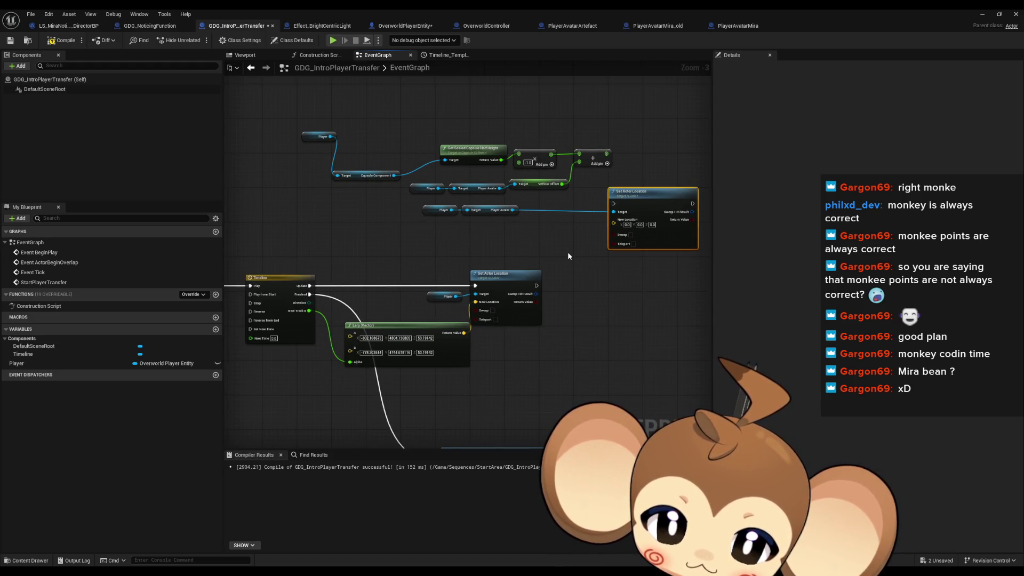
left_click_drag(568, 252, 486, 204)
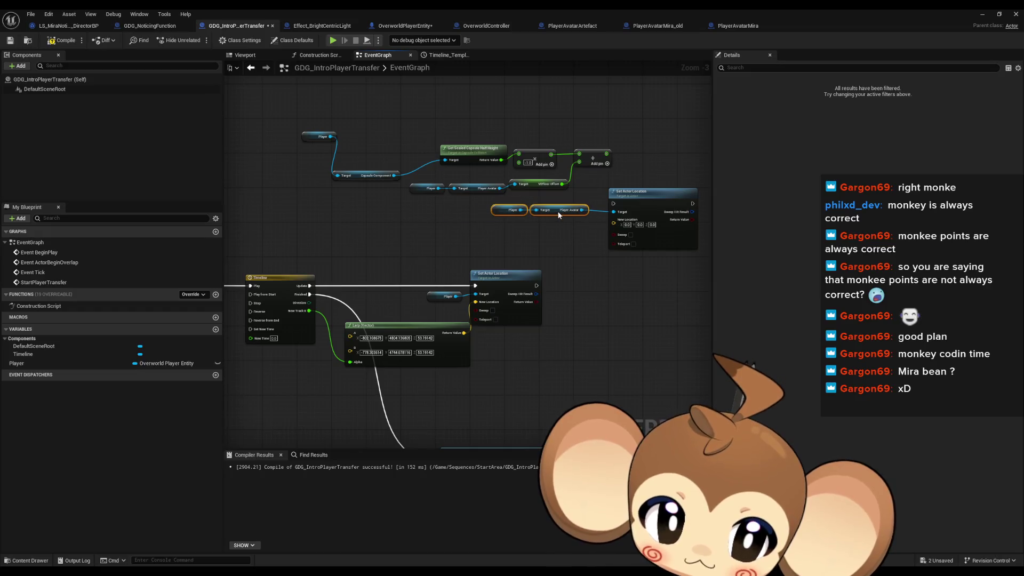
left_click_drag(562, 233, 527, 236)
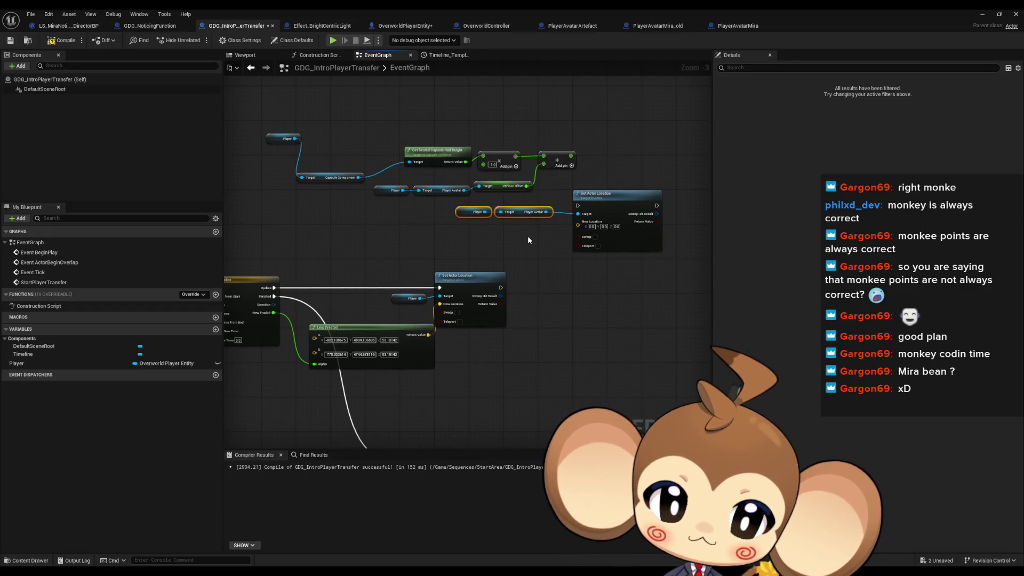
left_click(489, 230)
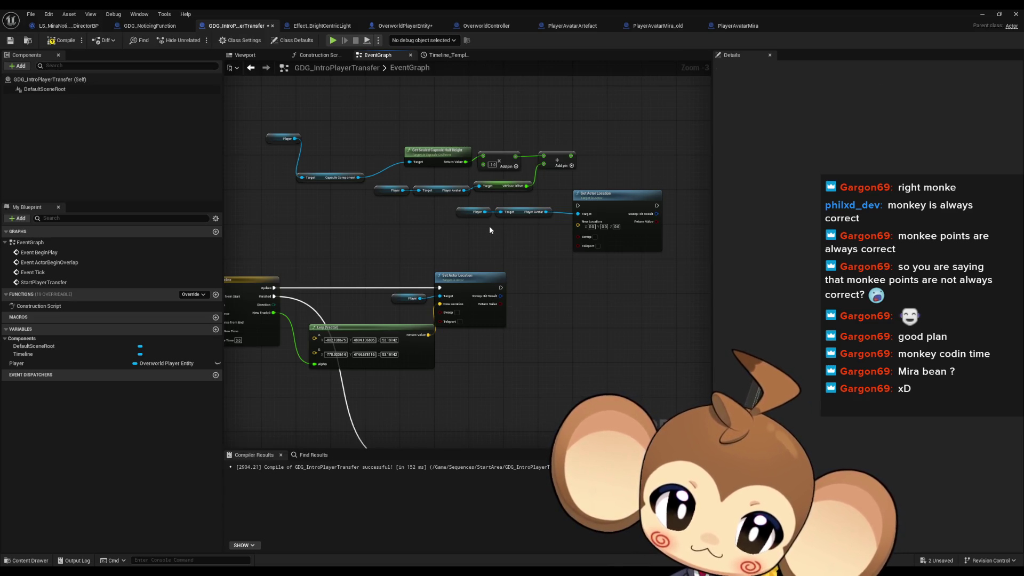
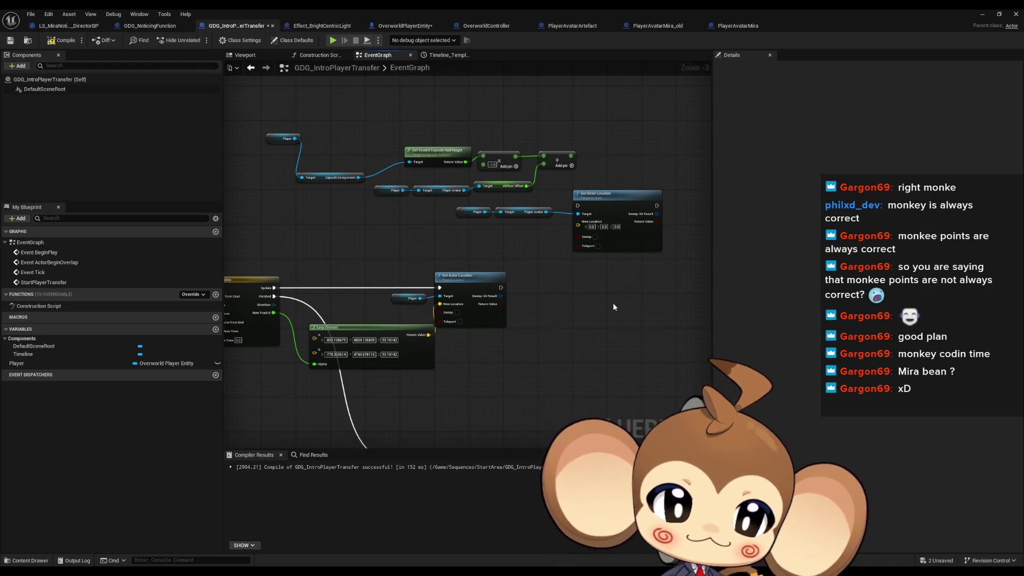
Inspect the GDG_IntroPlayerTransfer graph's Player getter and its Set Actor Location nodes
left_click_drag(613, 302, 595, 316)
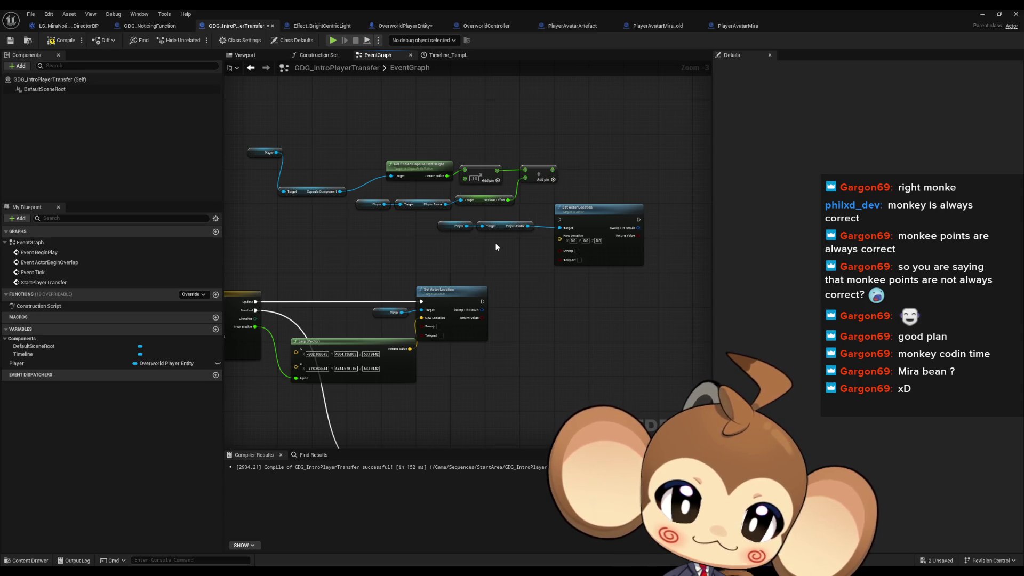
left_click_drag(498, 251, 494, 270)
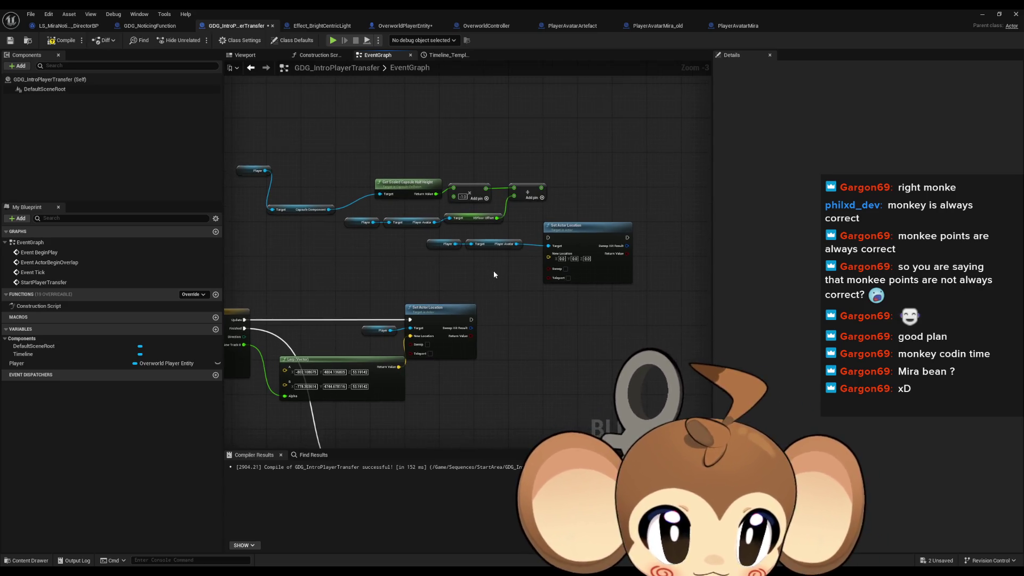
scroll(497, 273, "up", 2)
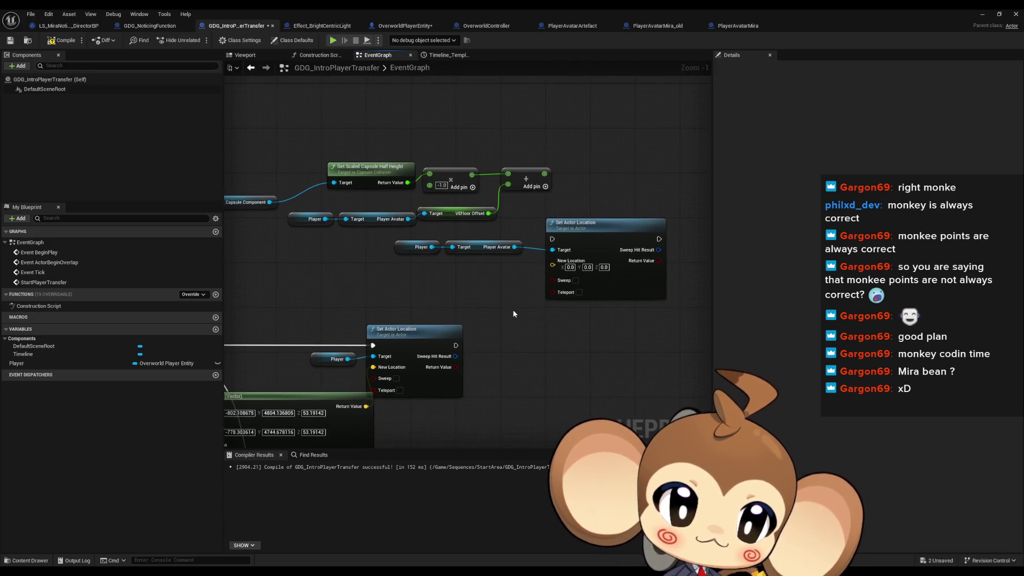
mouse_move(513, 309)
left_mouse_down()
mouse_move(553, 300)
mouse_move(736, 303)
left_mouse_up()
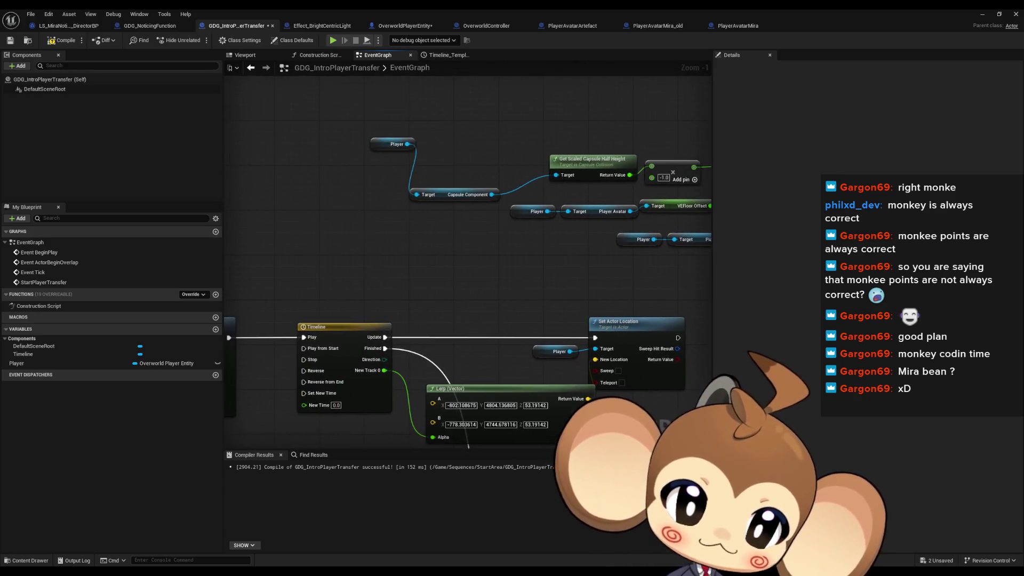
left_click(373, 203)
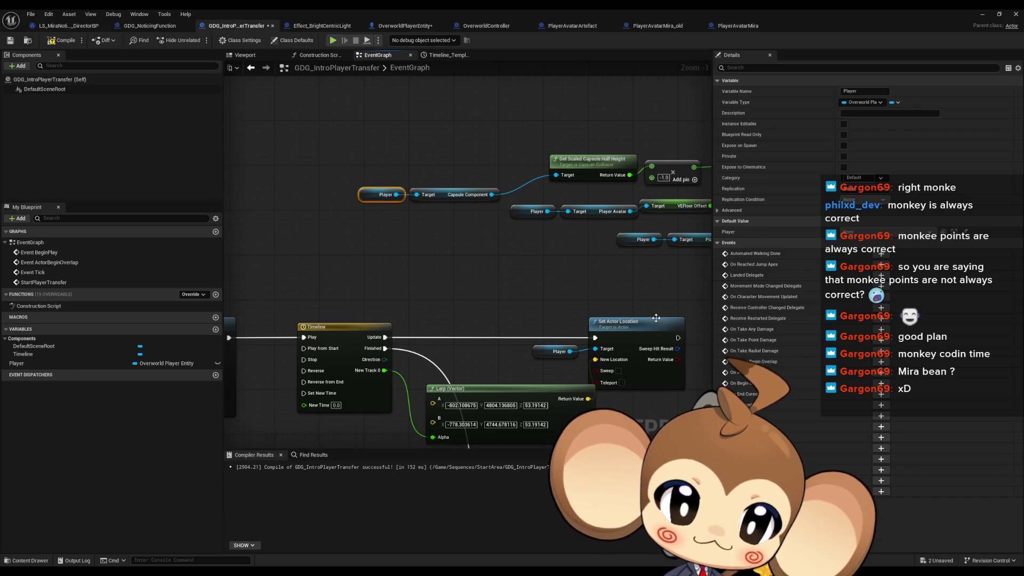
left_click_drag(373, 204, 155, 179)
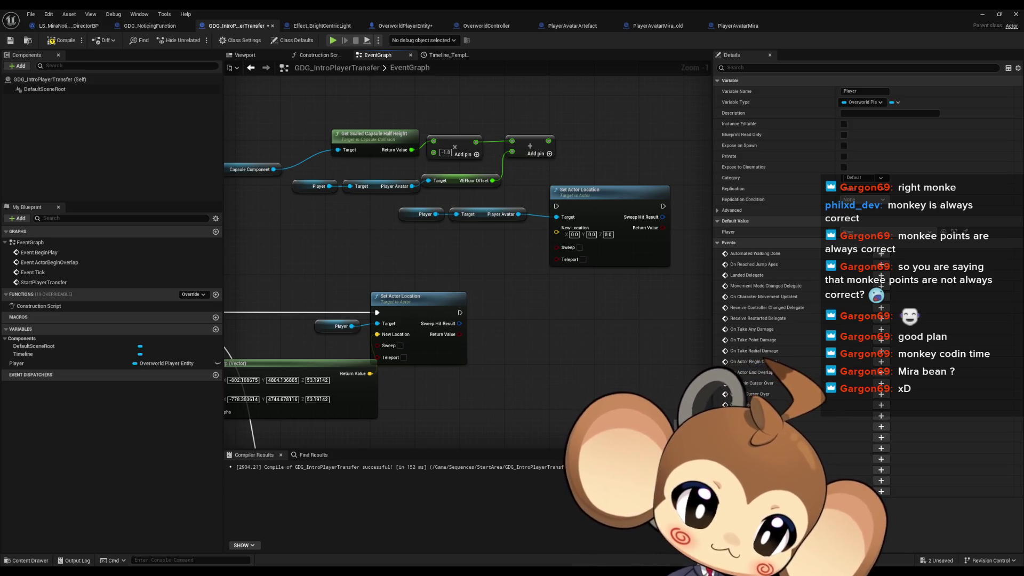
Flood-fill the old Paint diagram so the canvas is plain white
key("alt+Tab")
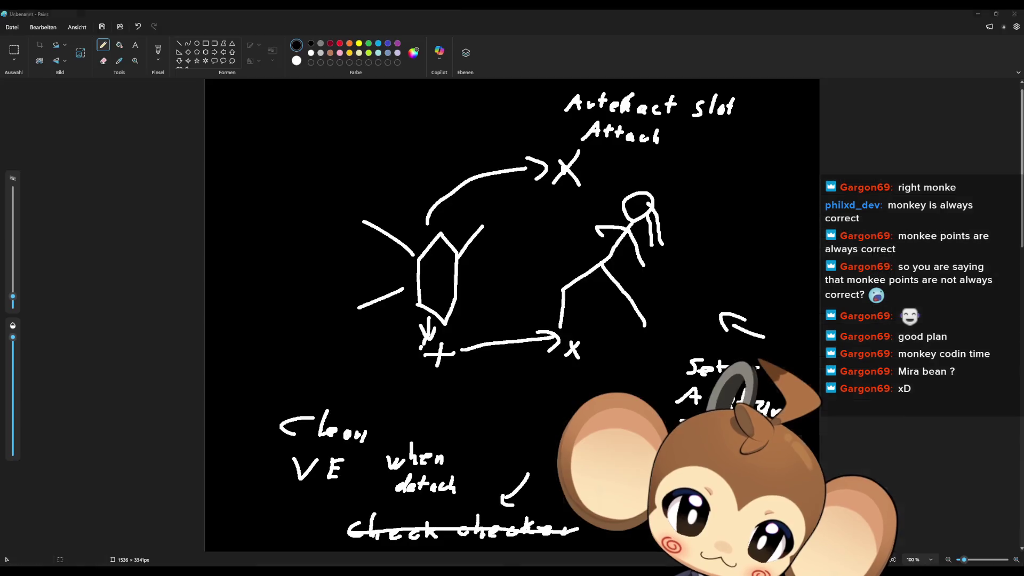
left_click(119, 44)
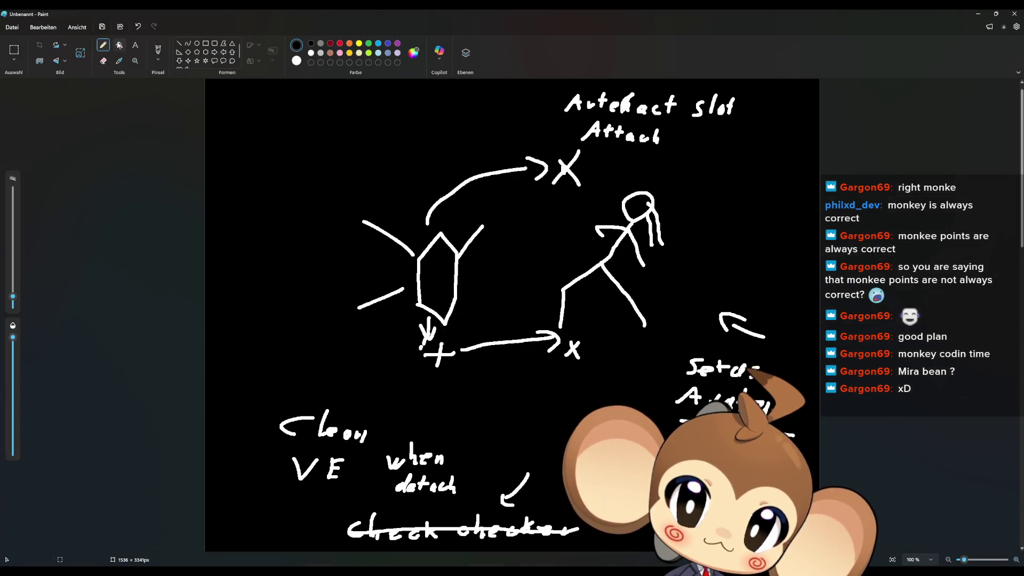
left_click(526, 201)
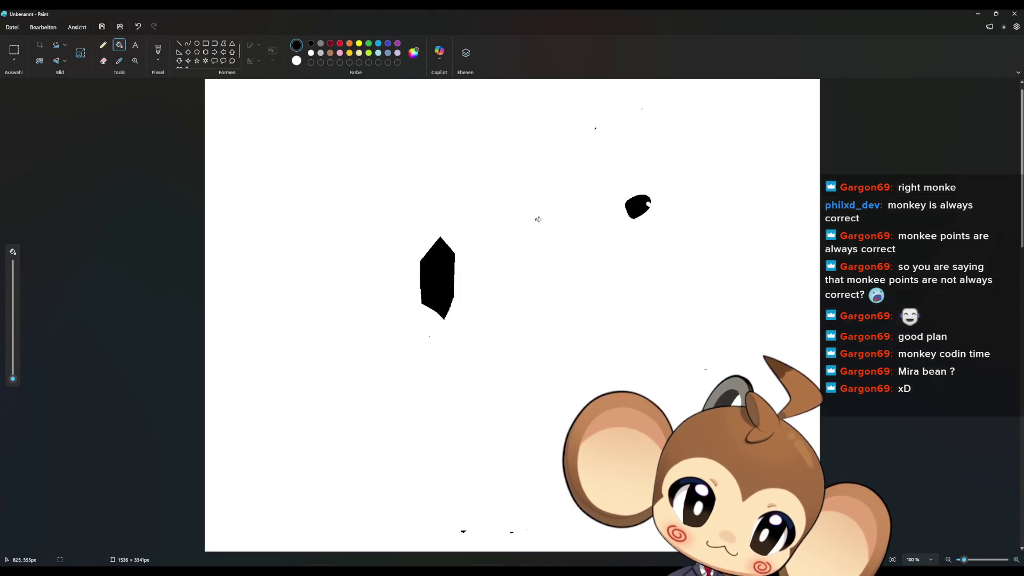
right_click(448, 275)
left_click(451, 276)
right_click(398, 263)
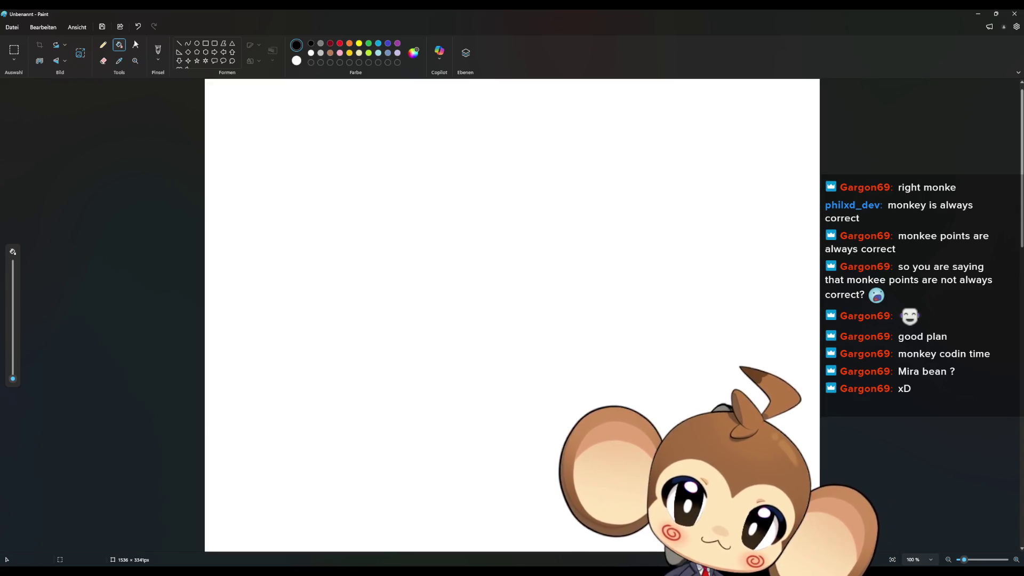
Pencil-draw a monkey face with closed eyes, a smile, head outline and two ears
left_click(104, 46)
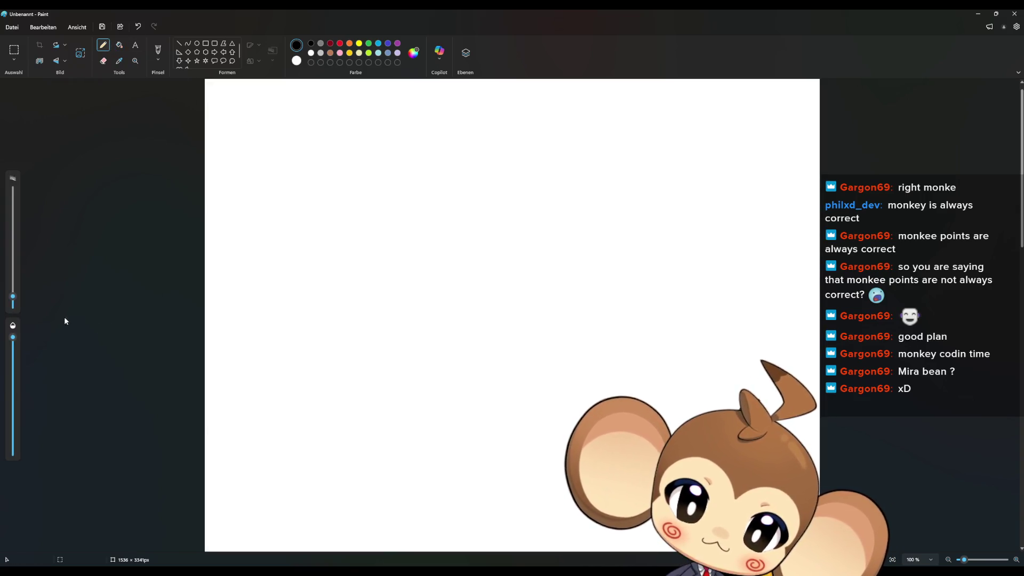
left_click_drag(13, 298, 13, 300)
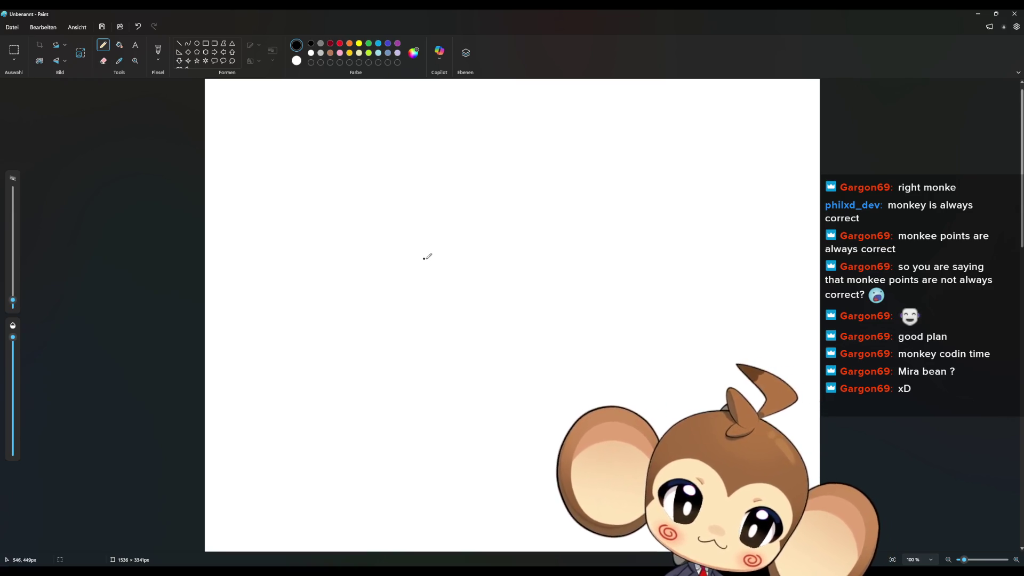
mouse_move(413, 246)
left_mouse_down()
mouse_move(451, 224)
mouse_move(460, 243)
mouse_move(526, 238)
left_mouse_up()
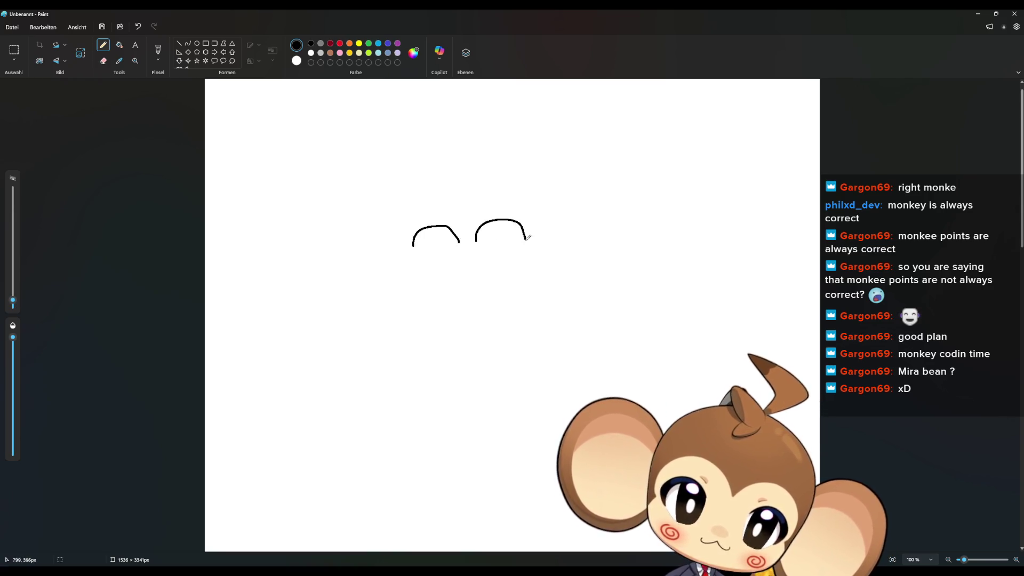
left_click_drag(404, 275, 521, 274)
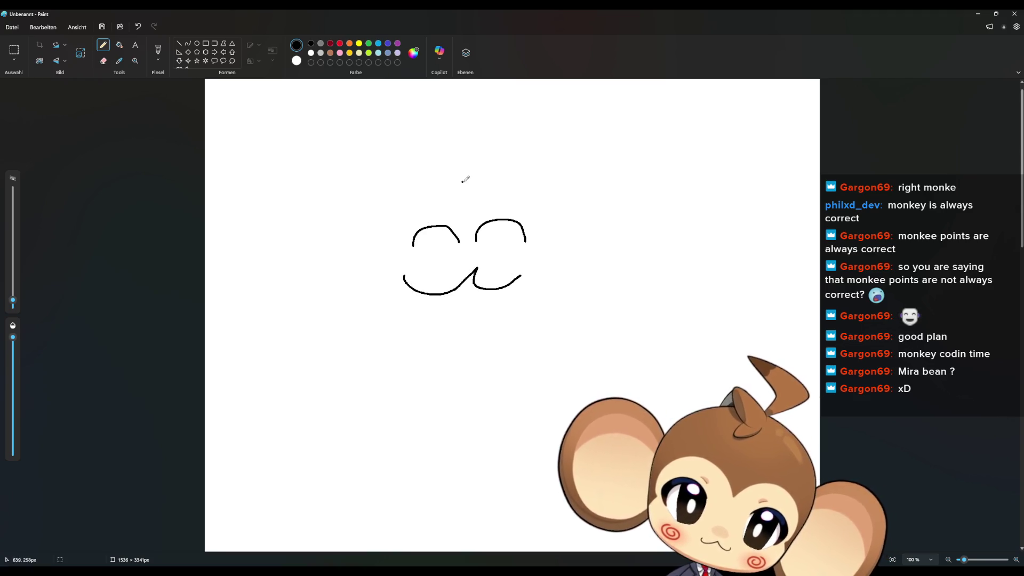
mouse_move(470, 176)
left_mouse_down()
mouse_move(394, 184)
mouse_move(365, 287)
mouse_move(461, 321)
mouse_move(559, 274)
mouse_move(528, 201)
mouse_move(482, 177)
mouse_move(455, 140)
left_mouse_up()
mouse_move(542, 217)
left_mouse_down()
mouse_move(621, 239)
mouse_move(564, 251)
left_mouse_up()
mouse_move(537, 173)
left_mouse_down()
mouse_move(670, 260)
mouse_move(564, 273)
left_mouse_up()
mouse_move(365, 220)
left_mouse_down()
mouse_move(308, 227)
mouse_move(346, 262)
left_mouse_up()
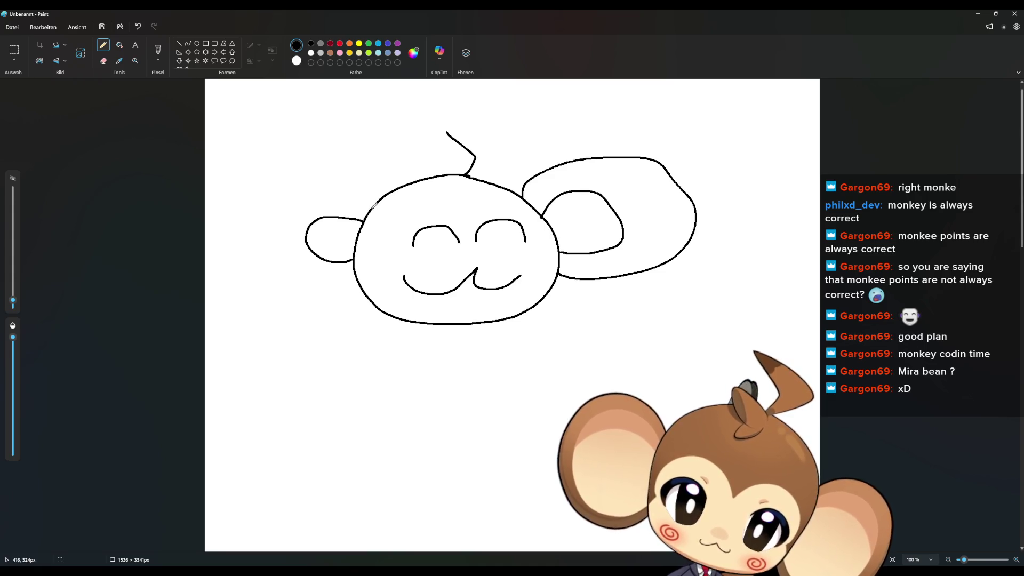
mouse_move(375, 204)
left_mouse_down()
mouse_move(257, 191)
mouse_move(247, 266)
mouse_move(336, 288)
mouse_move(359, 277)
left_mouse_up()
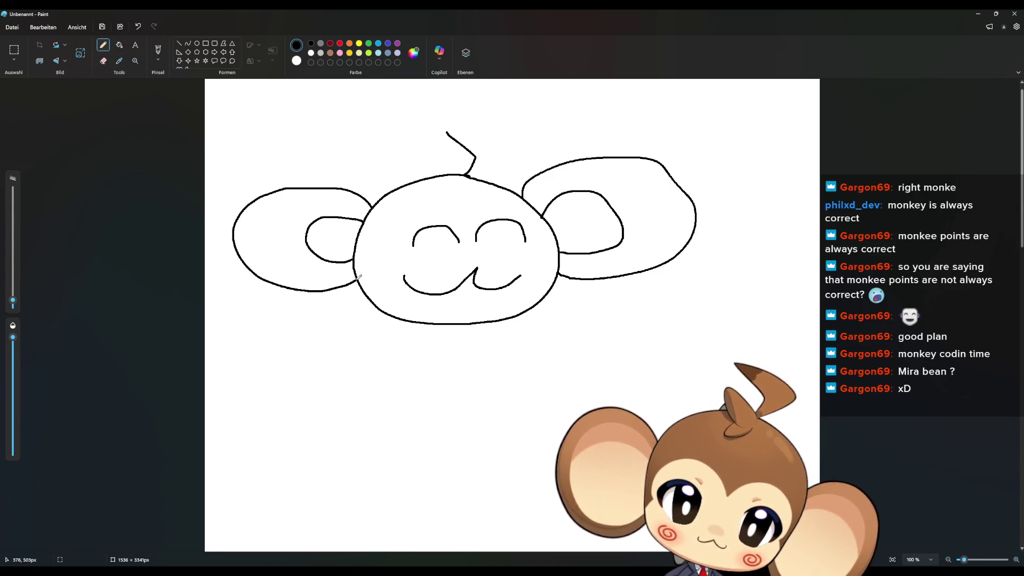
mouse_move(454, 204)
left_mouse_down()
mouse_move(390, 225)
mouse_move(406, 250)
mouse_move(369, 263)
left_mouse_up()
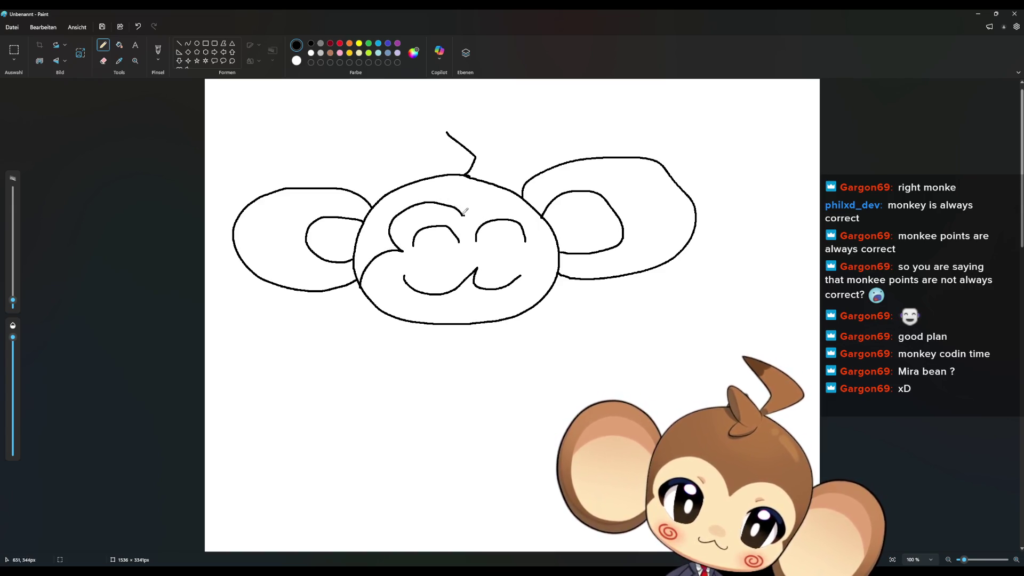
mouse_move(491, 199)
left_mouse_down()
mouse_move(531, 211)
mouse_move(532, 252)
left_mouse_up()
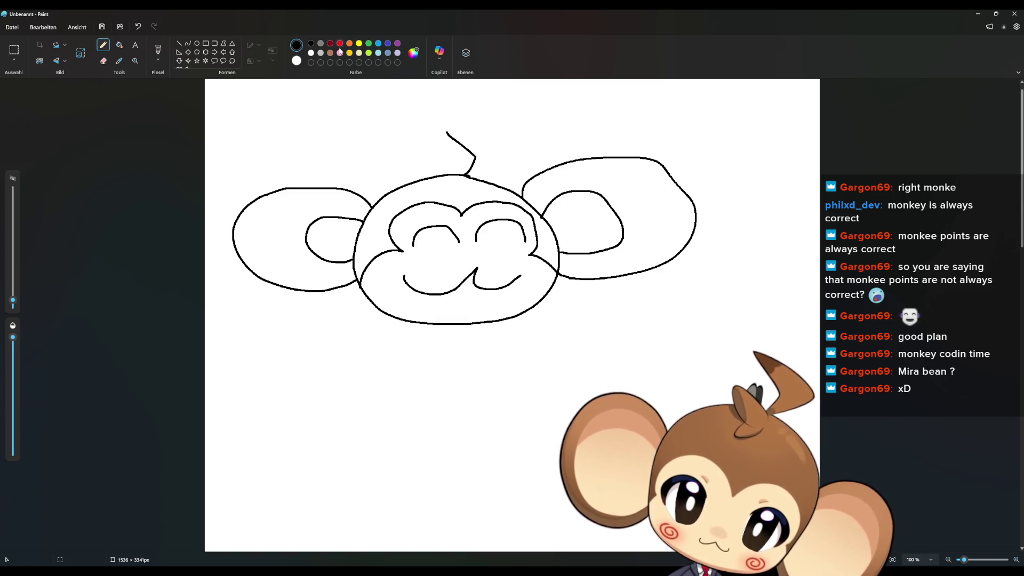
Add red swirls on the monkey's cheeks, undoing the right one to redo it
left_click_drag(393, 258, 400, 262)
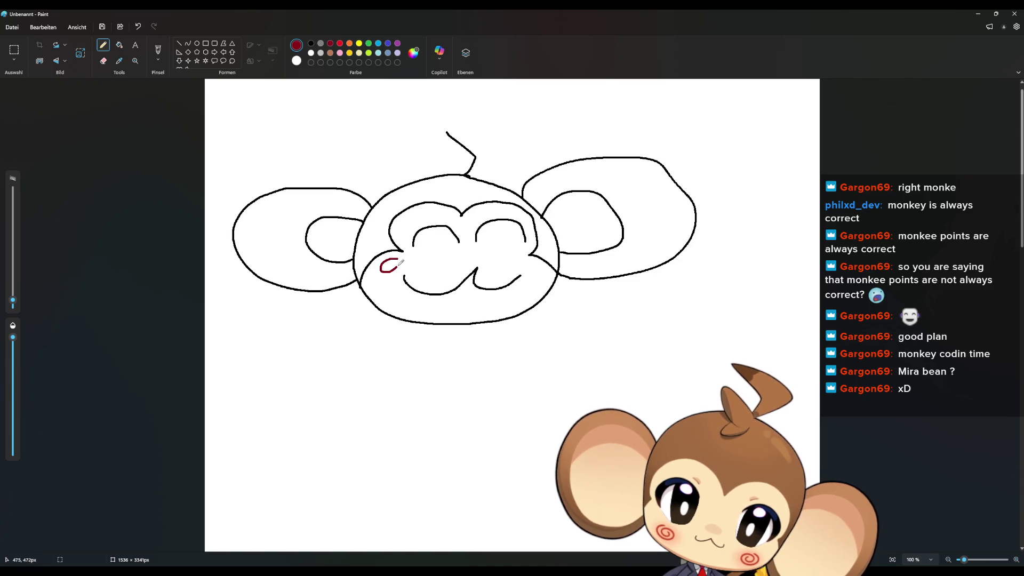
mouse_move(520, 260)
left_mouse_down()
mouse_move(540, 272)
mouse_move(533, 262)
left_mouse_up()
key("ctrl+z")
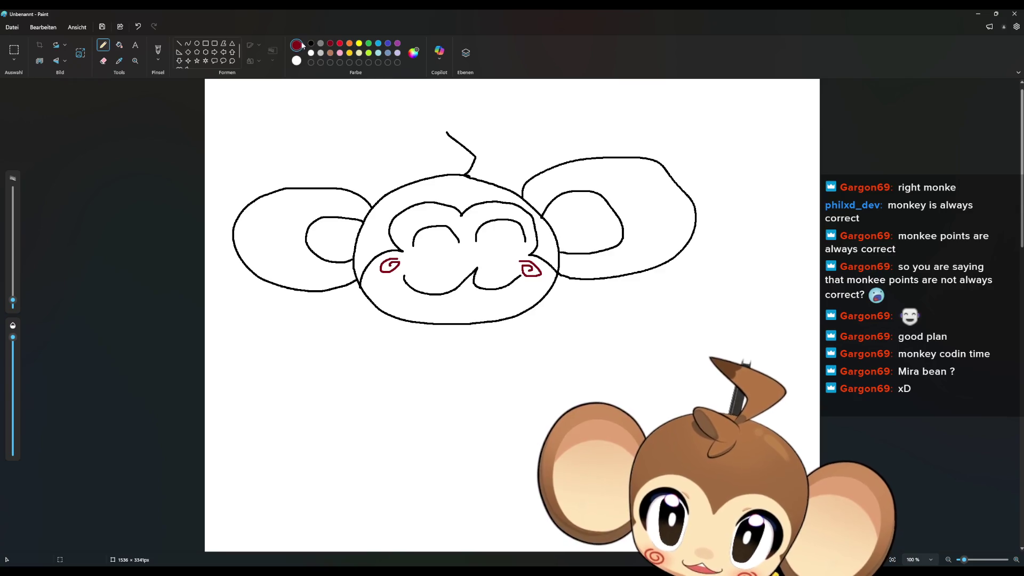
Hand-letter 'BRB' beneath the monkey and shrink the Paint window
left_click_drag(327, 335, 313, 384)
mouse_move(323, 342)
left_mouse_down()
mouse_move(370, 353)
mouse_move(315, 384)
left_mouse_up()
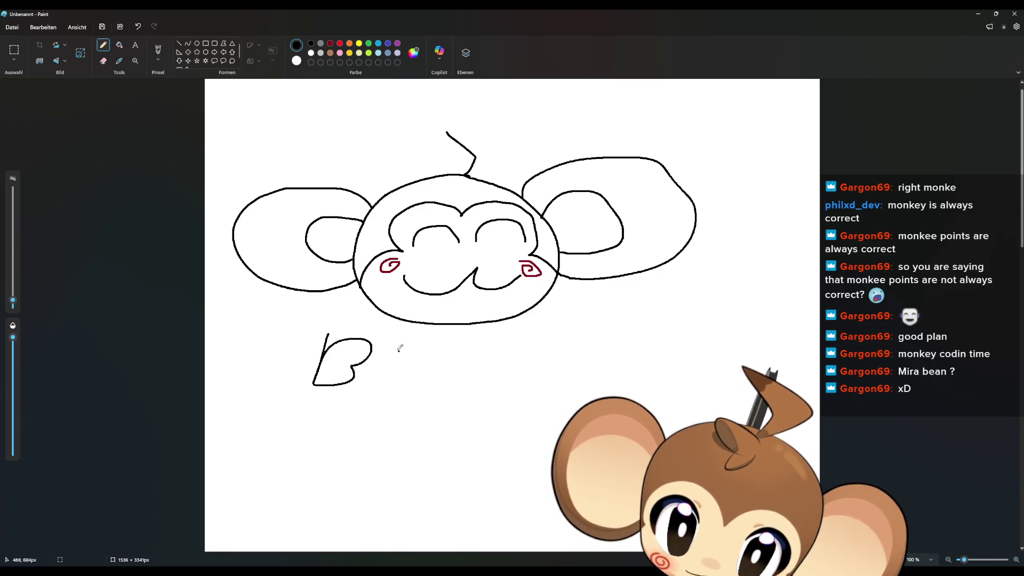
left_click_drag(396, 351, 393, 378)
left_click_drag(395, 356, 431, 387)
mouse_move(455, 353)
left_mouse_down()
mouse_move(450, 380)
mouse_move(460, 384)
left_mouse_up()
left_click(470, 308)
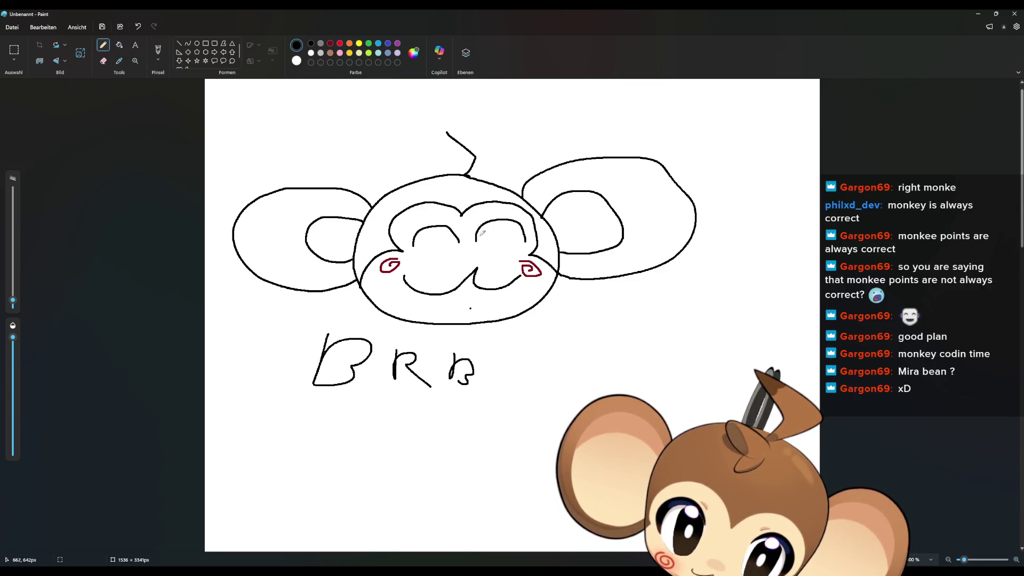
double_click(410, 15)
Move the Paint window aside and close the monkey sketch
left_click_drag(322, 119, 244, 54)
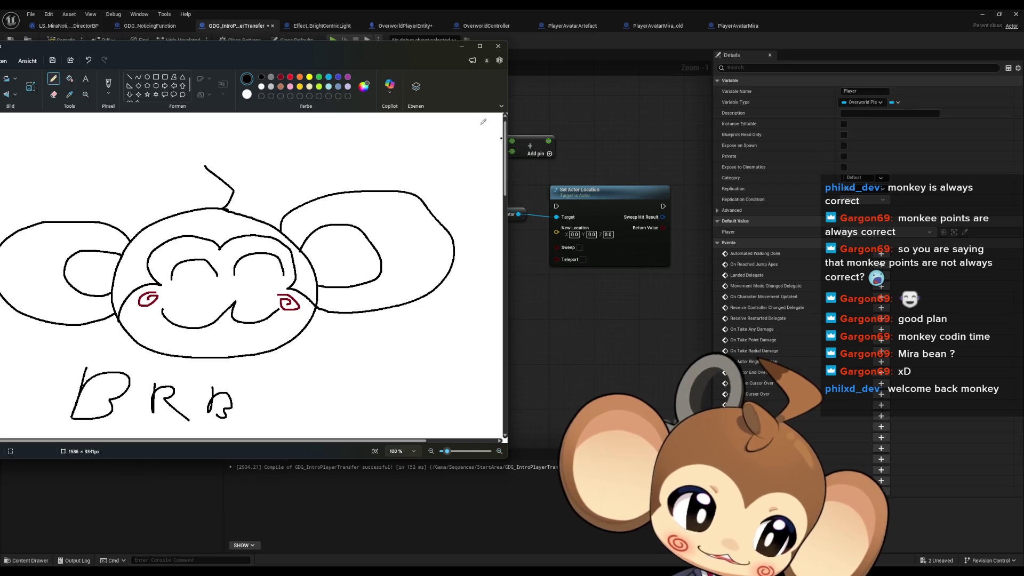
left_click(498, 46)
Discard the unsaved sketch and reframe the graph on the Set Actor Location and Lerp nodes
left_click(237, 274)
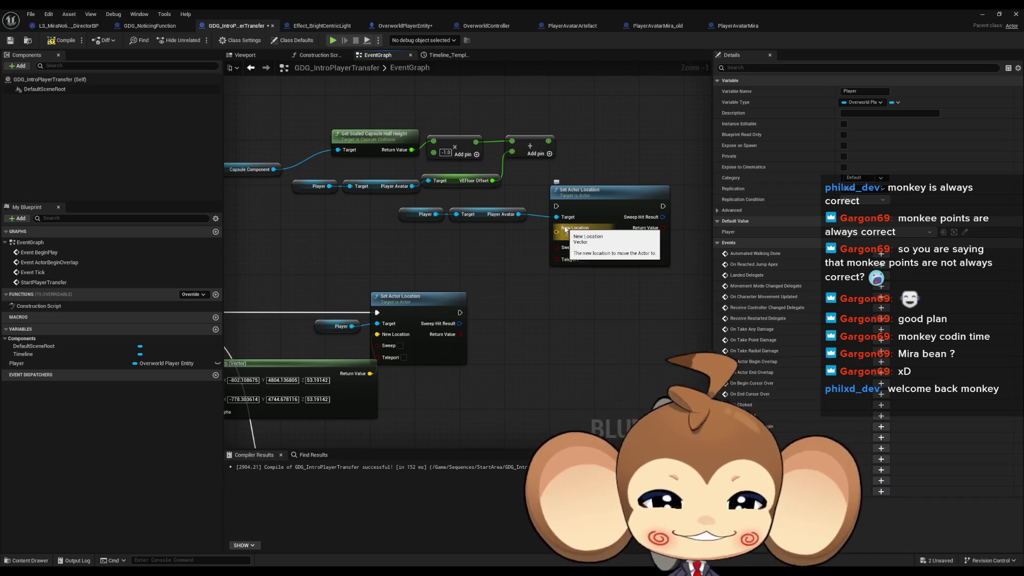
mouse_move(542, 280)
left_mouse_down()
mouse_move(597, 313)
mouse_move(455, 299)
mouse_move(576, 231)
mouse_move(527, 304)
left_mouse_up()
left_click(512, 286)
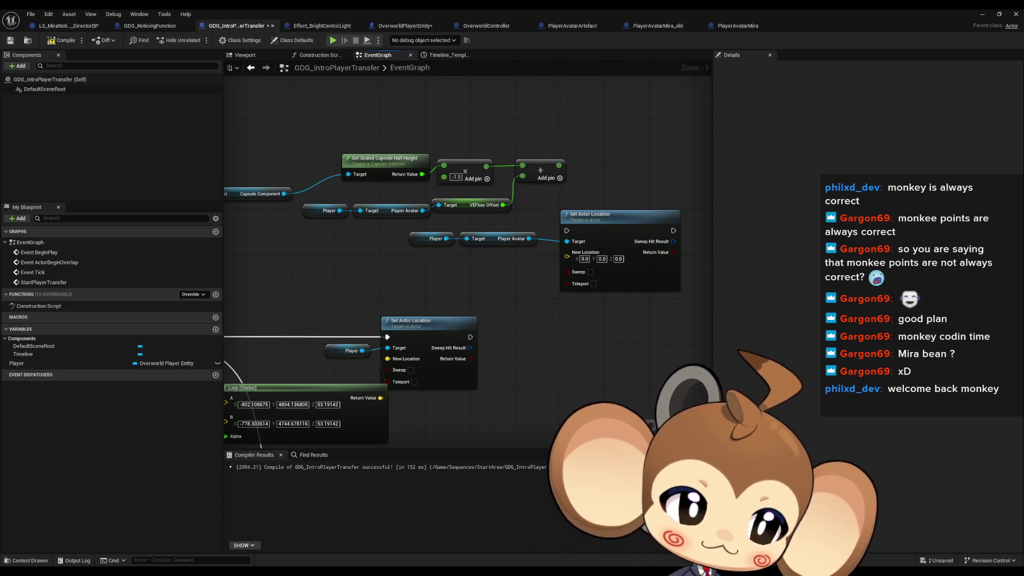
mouse_move(637, 350)
left_mouse_down()
mouse_move(633, 368)
mouse_move(561, 318)
left_mouse_up()
scroll(538, 327, "down", 1)
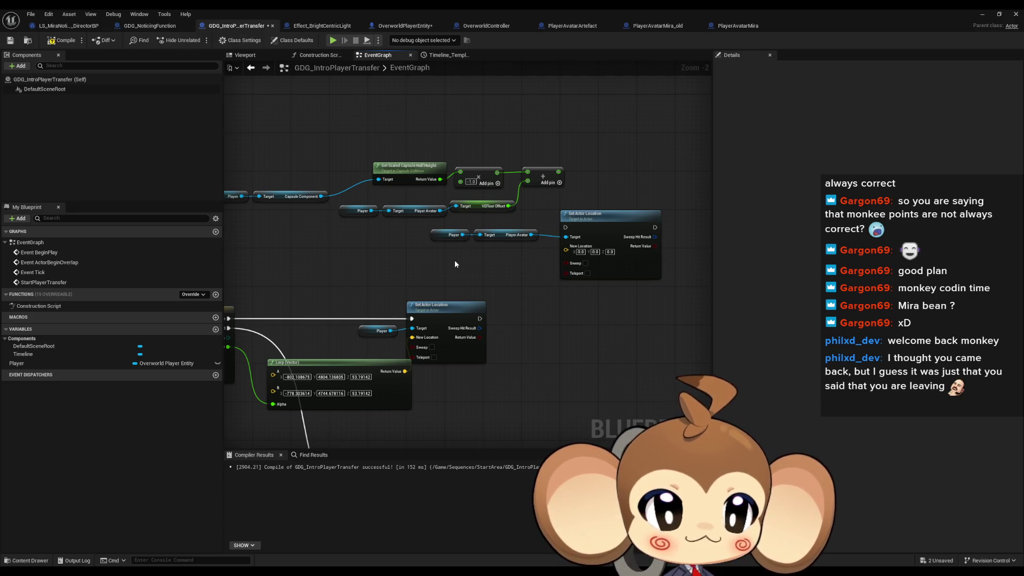
Duplicate the Player node and add an Artefact Slot getter from it
left_click(452, 235)
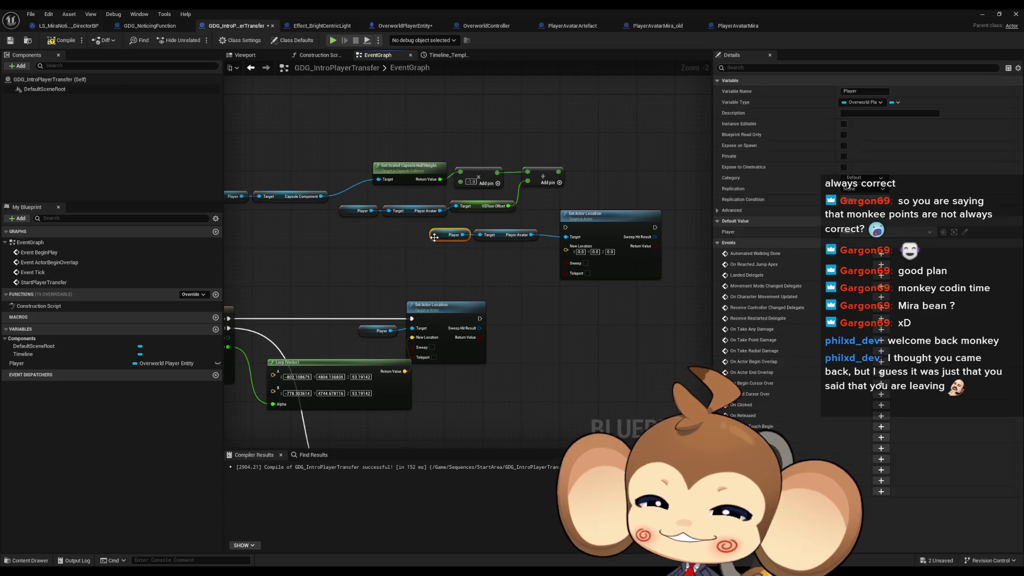
mouse_move(443, 257)
left_mouse_down()
mouse_move(368, 284)
mouse_move(412, 290)
left_mouse_up()
key("ctrl+c")
key("ctrl+v")
type("slot")
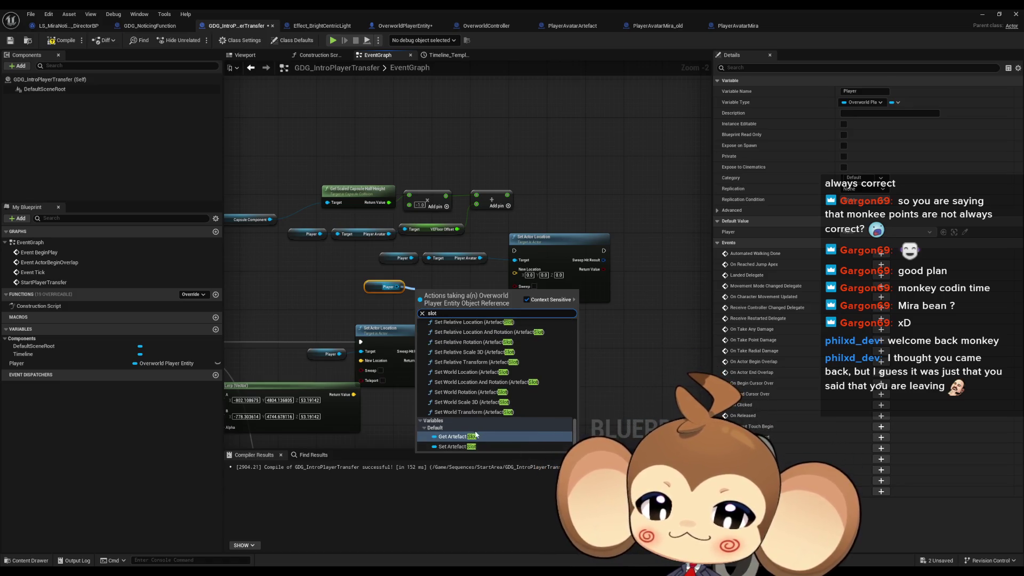
key("Return")
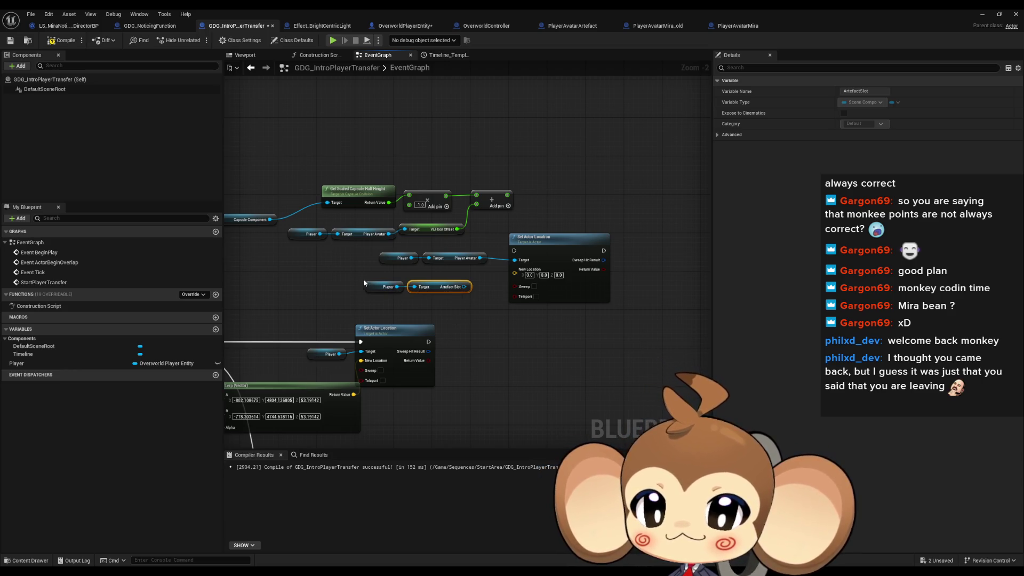
Move those nodes up and add Get World Location for the artefact slot
mouse_move(363, 280)
left_mouse_down()
mouse_move(436, 286)
mouse_move(436, 128)
mouse_move(510, 126)
left_mouse_up()
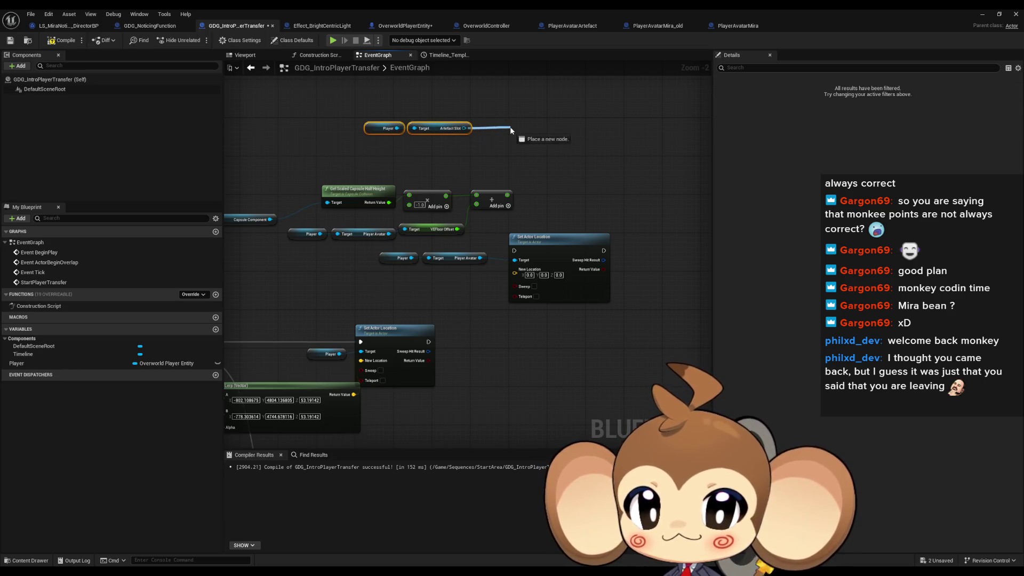
type("get locat")
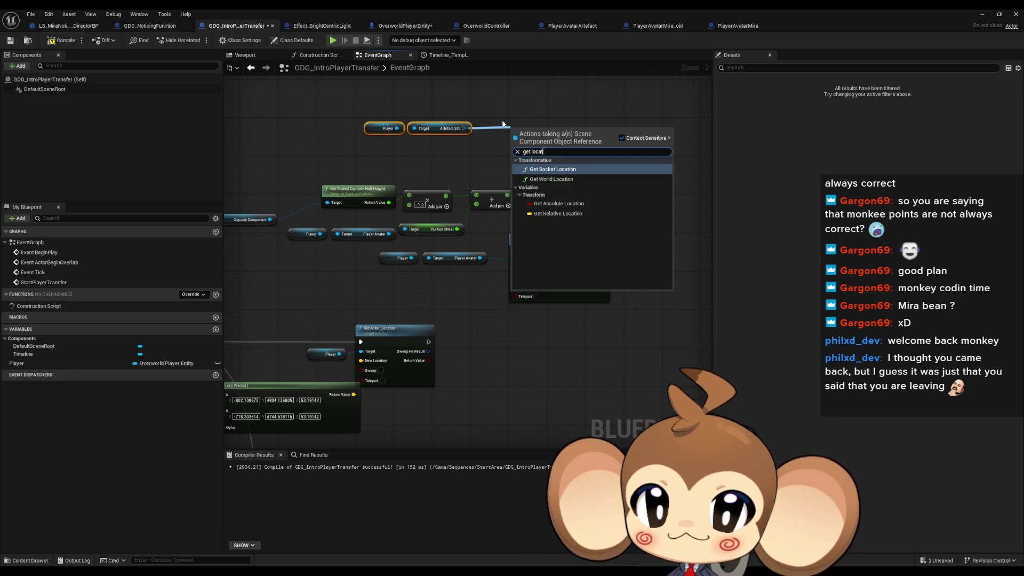
key("Down")
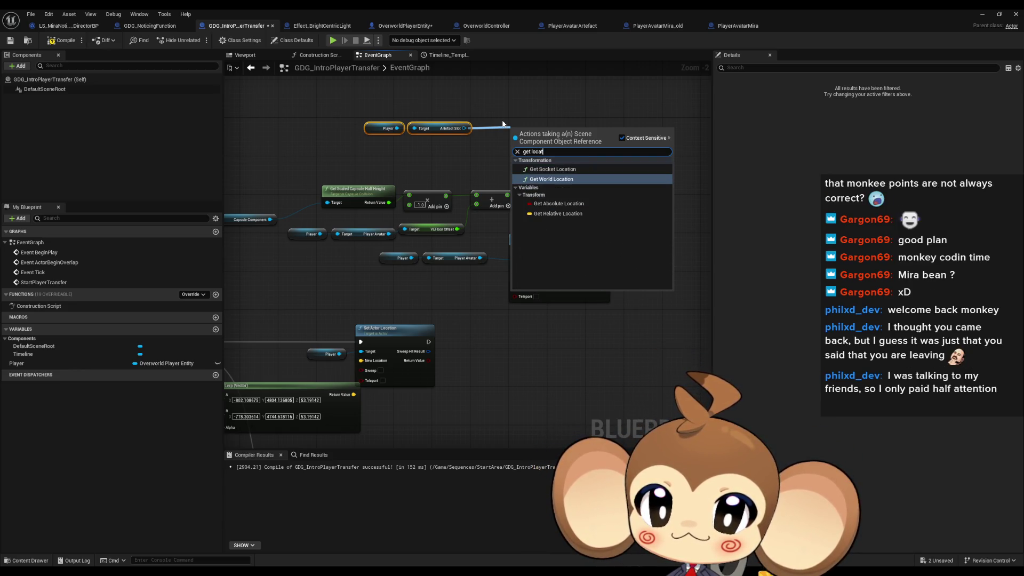
key("Return")
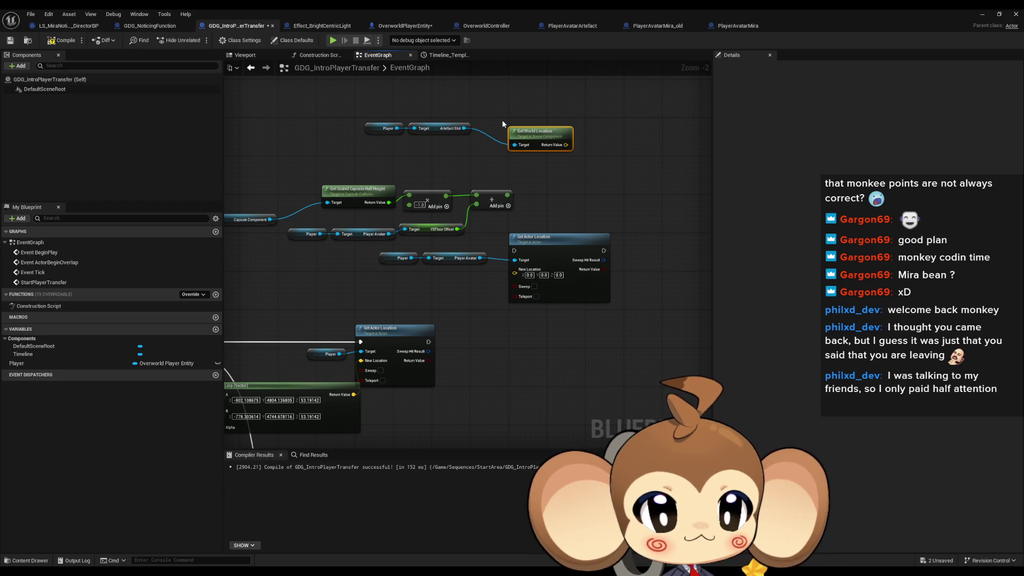
Split Get World Location's Return Value and Set Actor Location's New Location into X, Y, Z
right_click(564, 145)
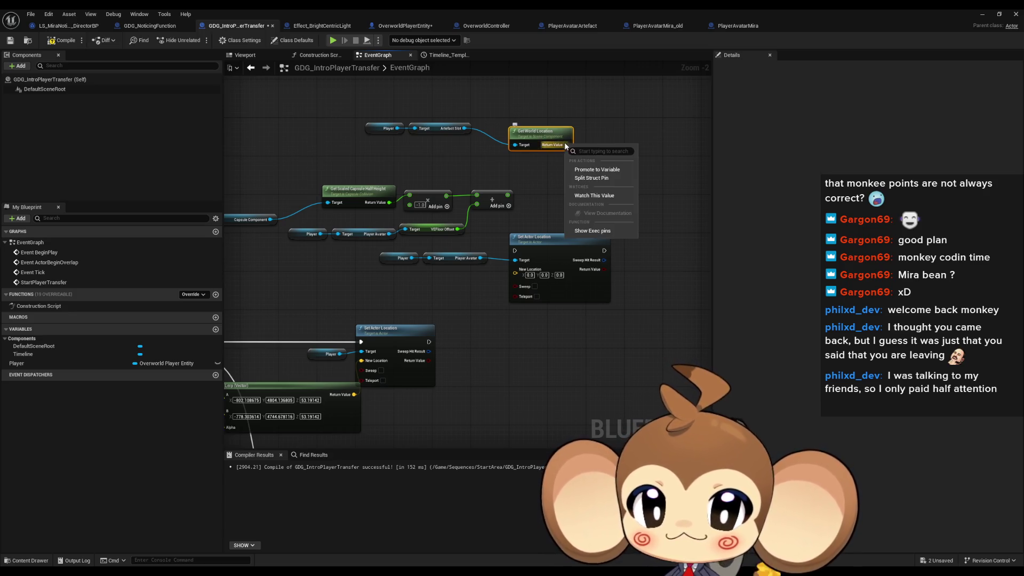
left_click(597, 178)
right_click(515, 273)
left_click(543, 308)
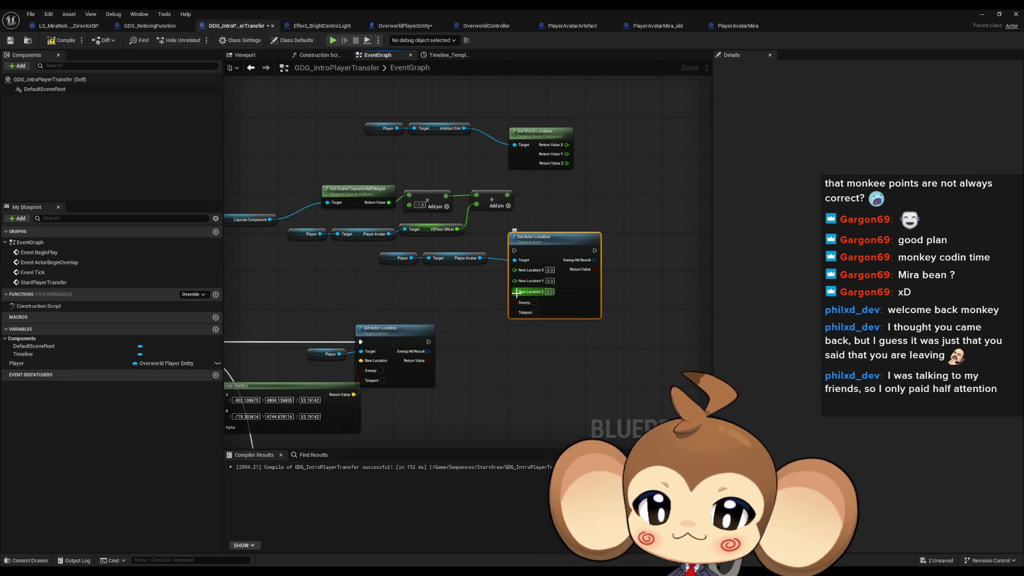
Check the Lerp (Vector) node's Z value of 53.19142 and select the node
left_click_drag(465, 308, 505, 309)
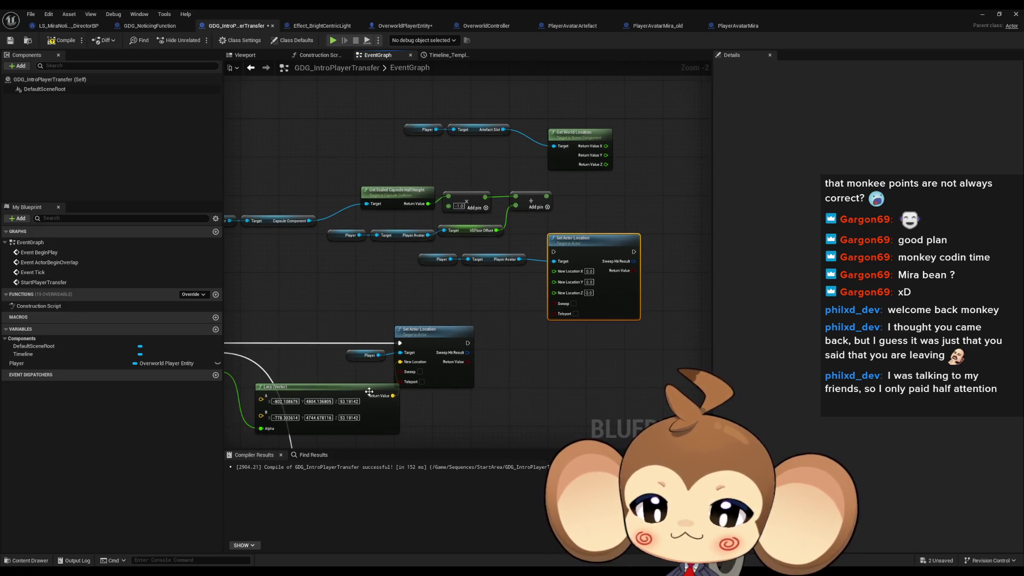
left_click(351, 402)
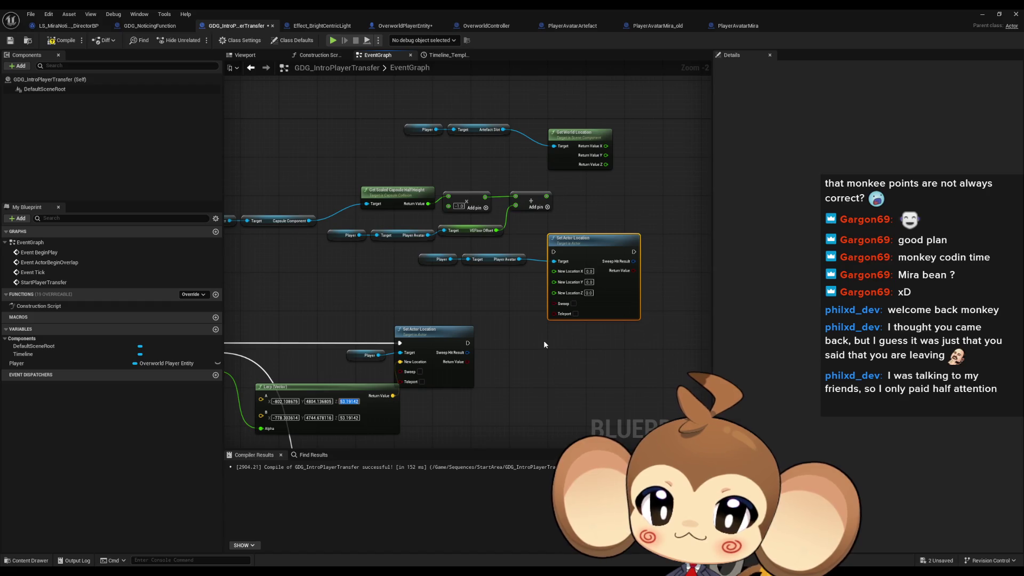
left_click(542, 340)
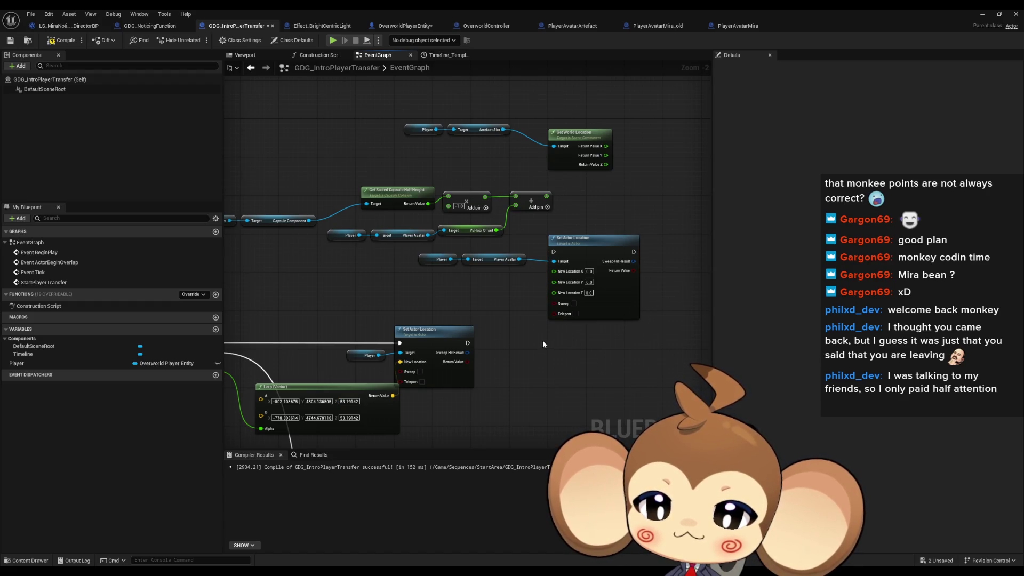
left_click_drag(327, 378, 481, 343)
Duplicate the Lerp (Vector), wire its Alpha to New Track 0, and position it
left_click(480, 358)
key("ctrl+c")
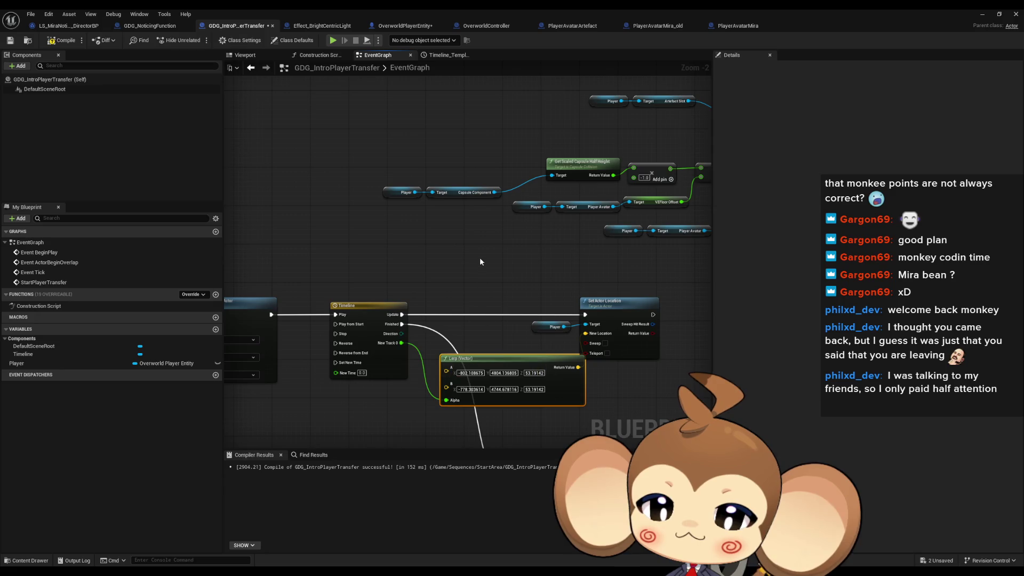
key("ctrl+v")
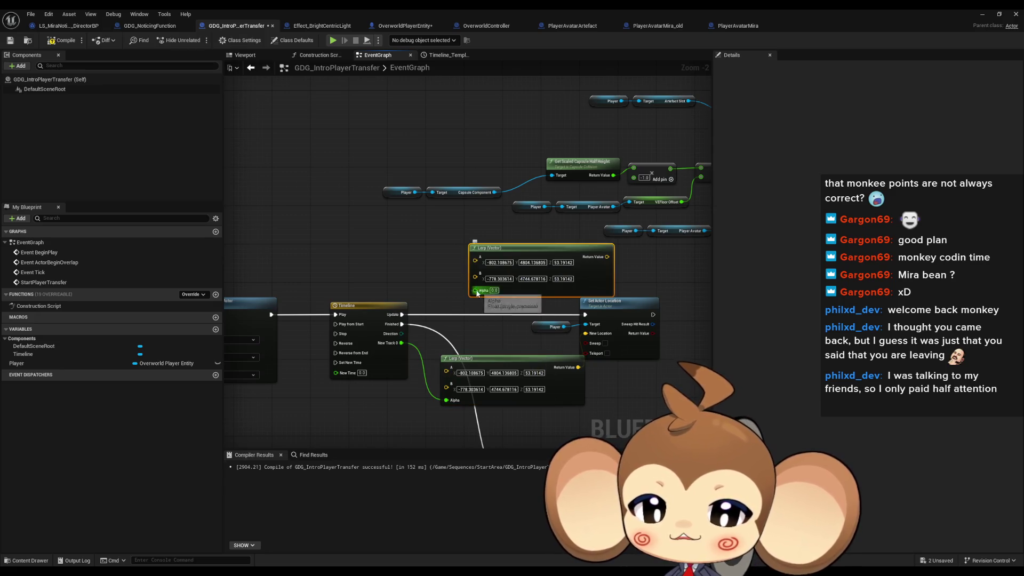
left_click_drag(475, 290, 401, 346)
mouse_move(418, 266)
left_mouse_down()
mouse_move(597, 335)
mouse_move(581, 397)
mouse_move(596, 393)
left_mouse_up()
mouse_move(634, 349)
left_mouse_down()
mouse_move(585, 328)
mouse_move(688, 320)
mouse_move(712, 303)
left_mouse_up()
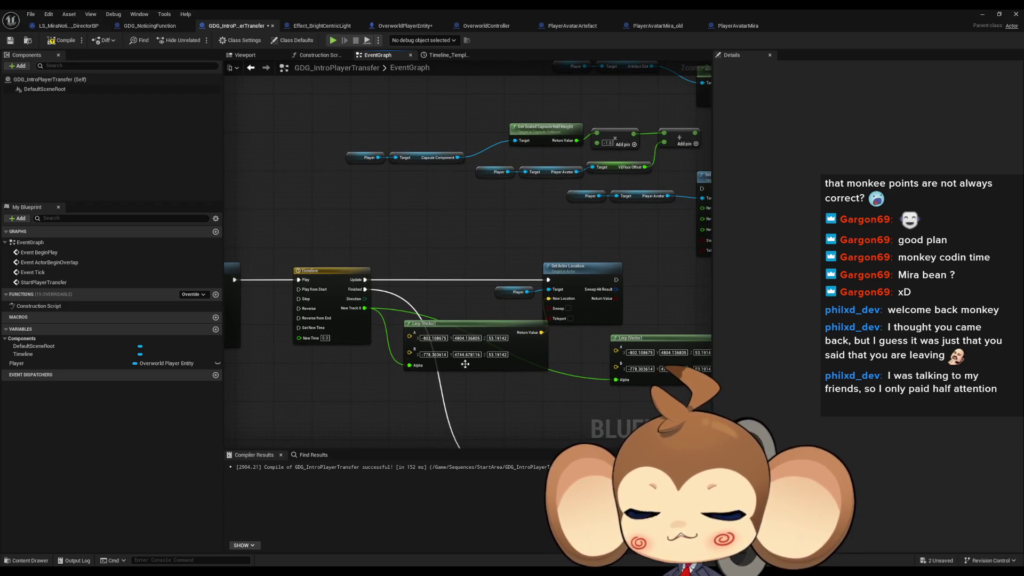
Recombine the upper Set Actor Location's New Location into a single vector pin
left_click_drag(568, 380, 462, 454)
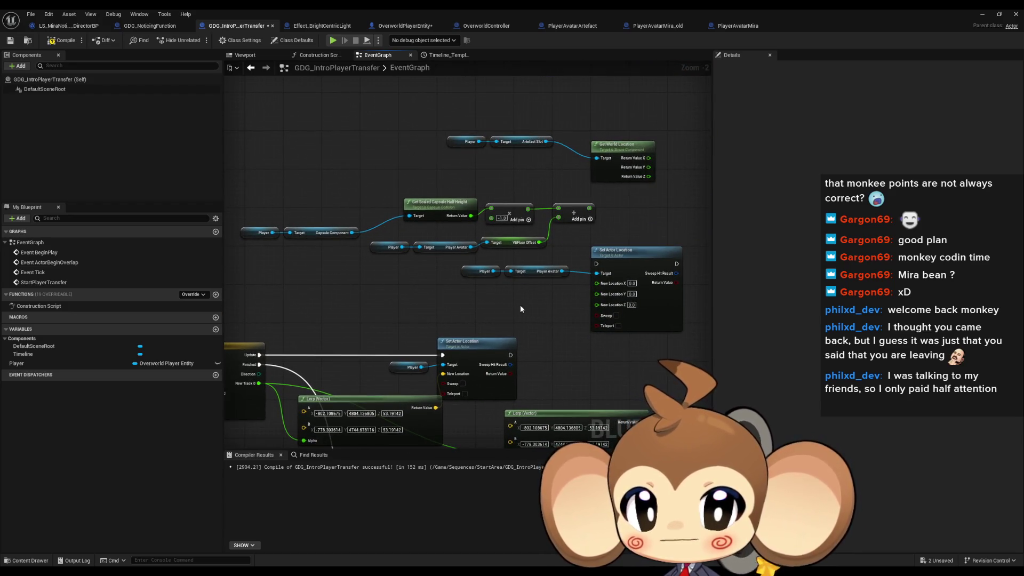
left_click_drag(599, 339, 577, 291)
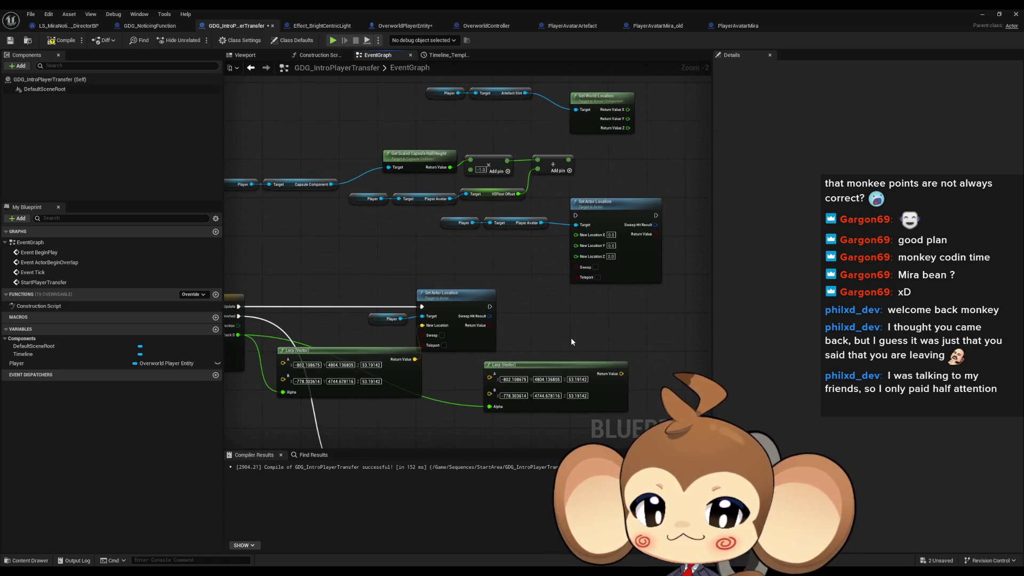
left_click_drag(571, 341, 540, 338)
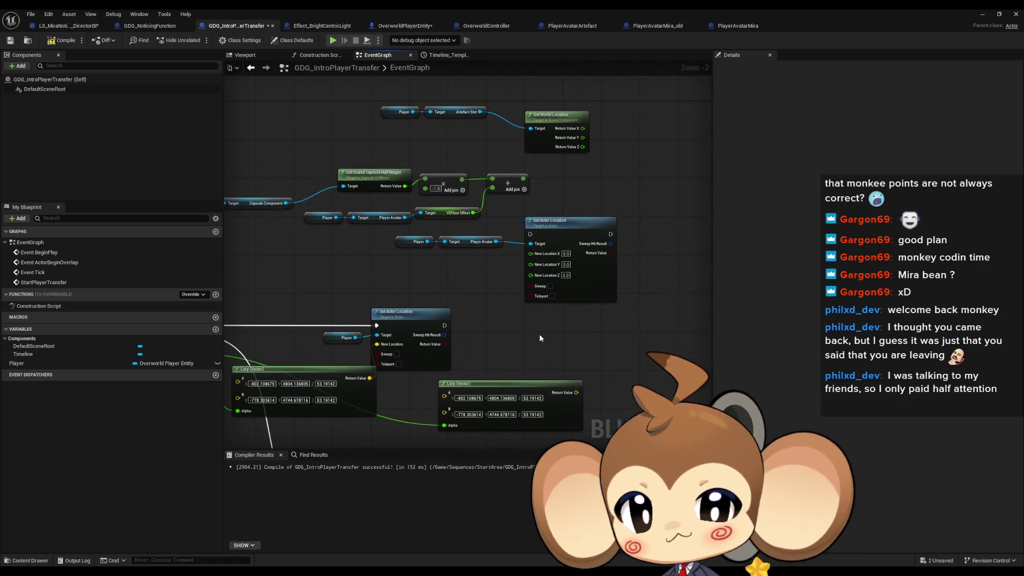
right_click(532, 252)
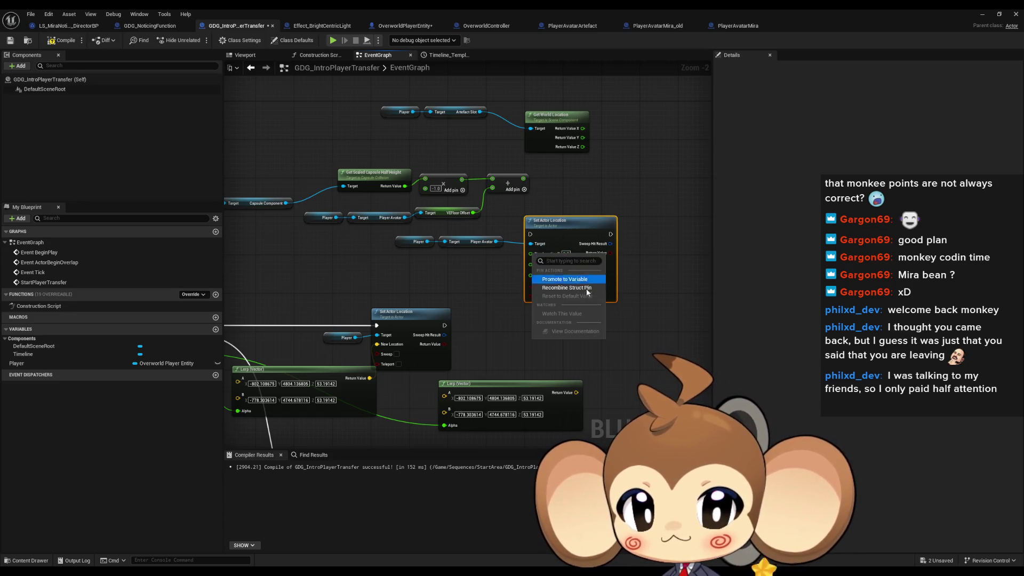
left_click(566, 288)
left_click(635, 318)
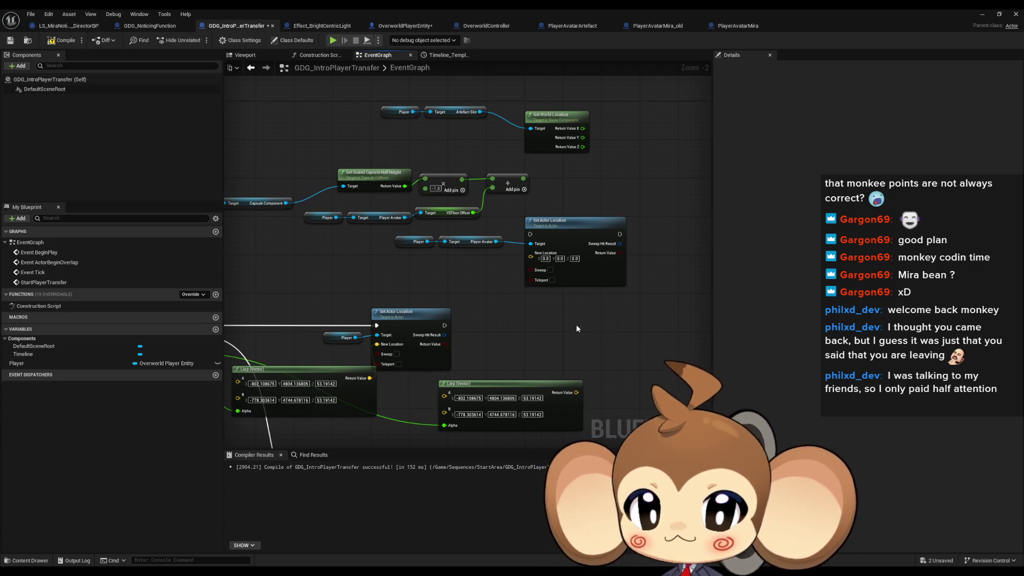
Split the new Lerp's B pin and wire the slot's world X, Y, Z into it
right_click(470, 384)
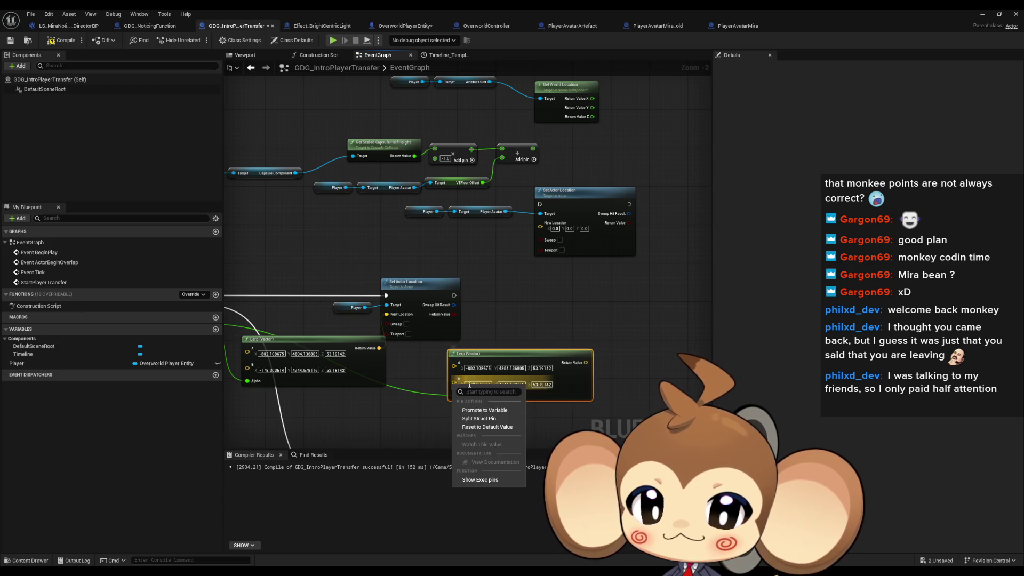
left_click(479, 418)
mouse_move(498, 297)
left_mouse_down()
mouse_move(415, 206)
mouse_move(460, 236)
mouse_move(459, 227)
left_mouse_up()
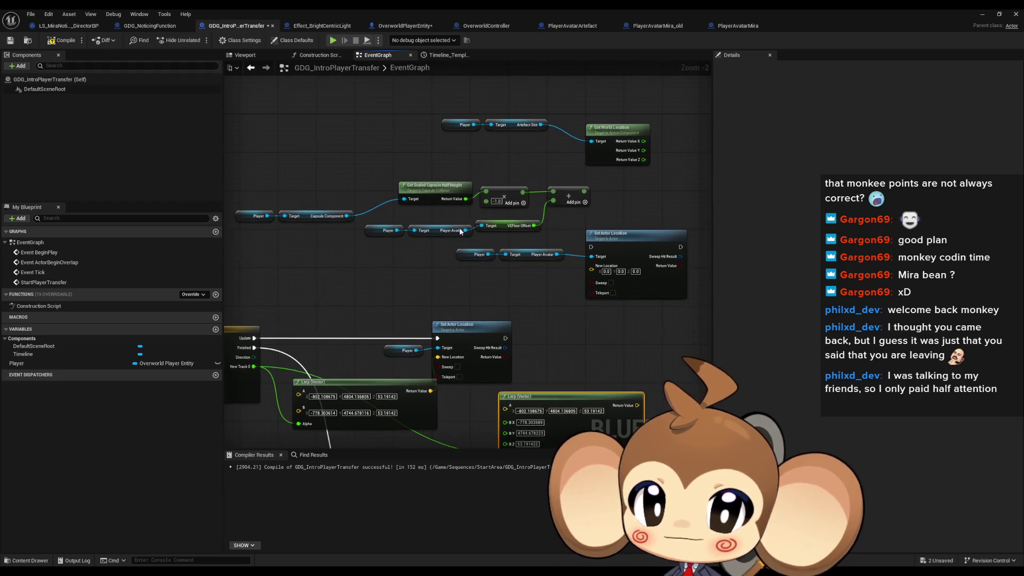
mouse_move(643, 141)
left_mouse_down()
mouse_move(614, 427)
mouse_move(581, 453)
mouse_move(522, 413)
mouse_move(506, 421)
left_mouse_up()
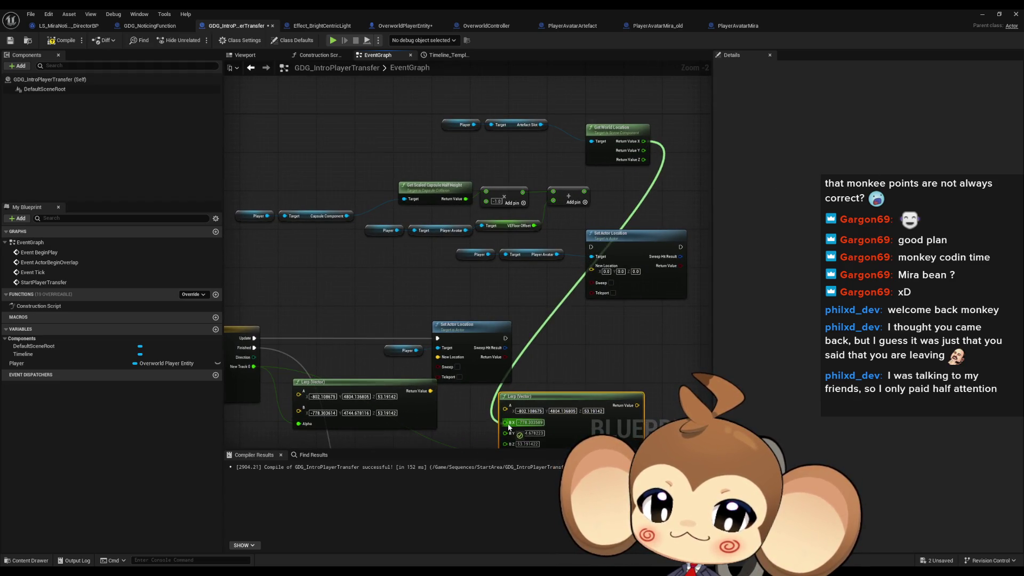
mouse_move(644, 151)
left_mouse_down()
mouse_move(512, 443)
mouse_move(509, 285)
left_mouse_up()
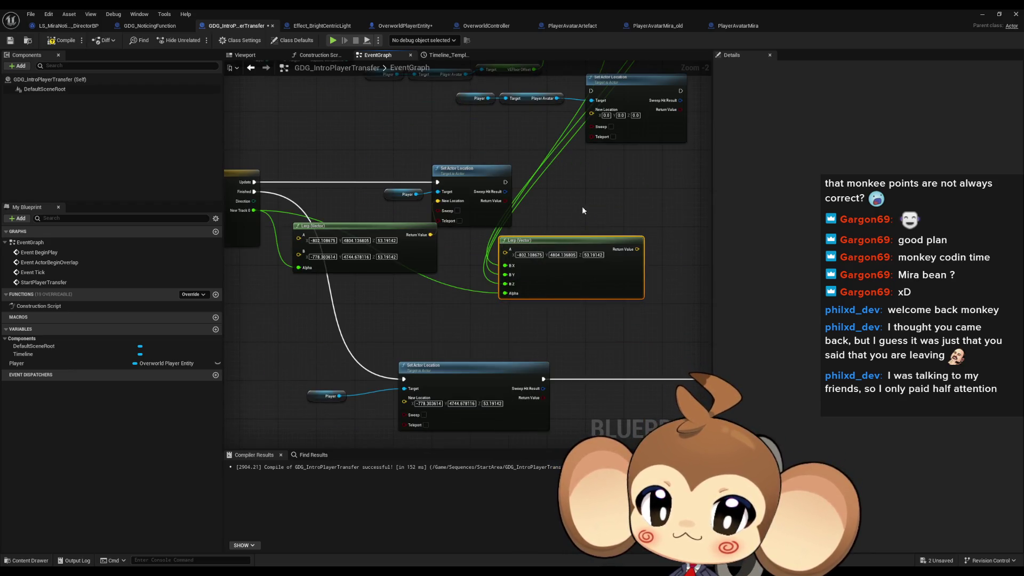
mouse_move(582, 206)
left_mouse_down()
mouse_move(576, 326)
mouse_move(545, 343)
left_mouse_up()
Feed the Lerp result into the upper Set Actor Location, chained after the lower one
mouse_move(593, 380)
left_mouse_down()
mouse_move(545, 263)
mouse_move(548, 245)
mouse_move(478, 325)
mouse_move(461, 316)
left_mouse_up()
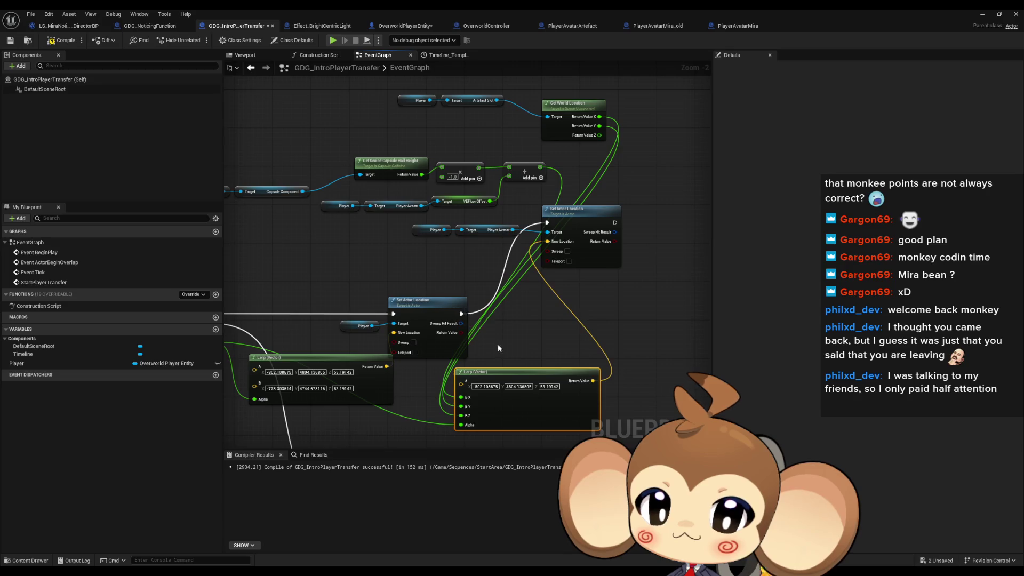
mouse_move(498, 344)
left_mouse_down()
mouse_move(528, 326)
mouse_move(549, 331)
left_mouse_up()
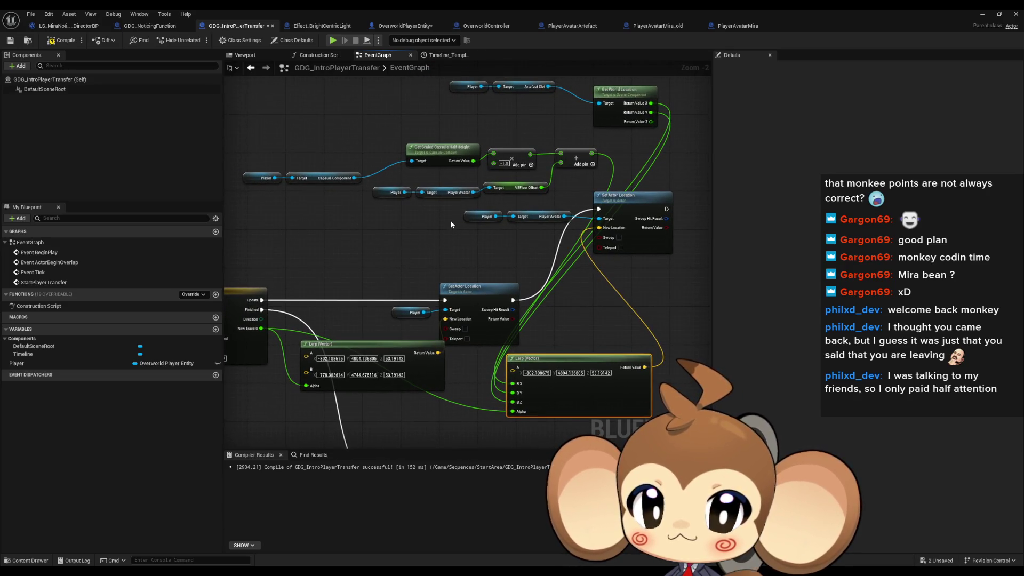
left_click_drag(450, 224, 463, 224)
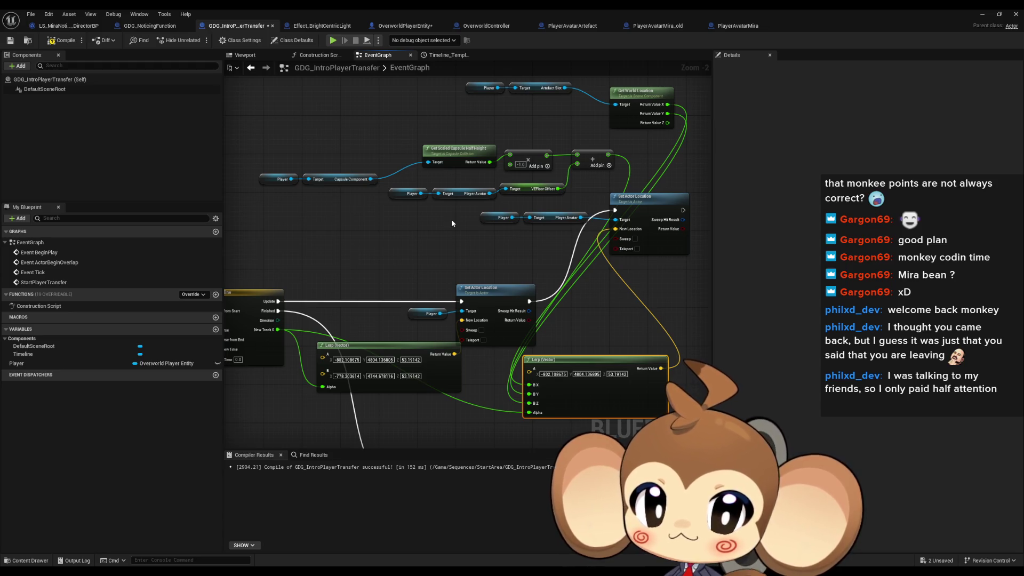
Add a Get Actor Location node off the Player Avatar getter
left_click(501, 219)
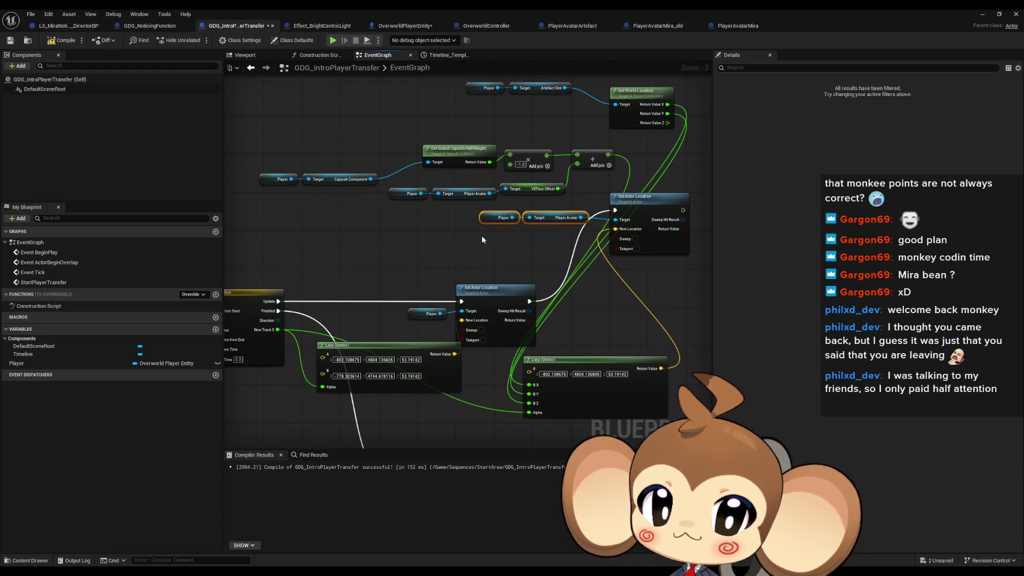
mouse_move(482, 235)
left_mouse_down()
mouse_move(566, 184)
mouse_move(658, 209)
left_mouse_up()
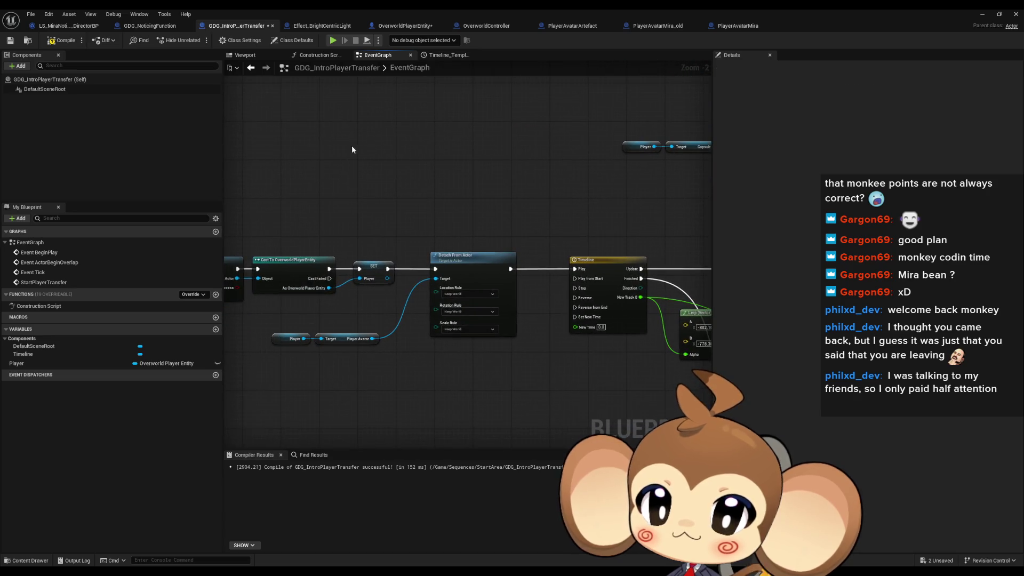
left_click_drag(427, 151, 459, 157)
type("get loca")
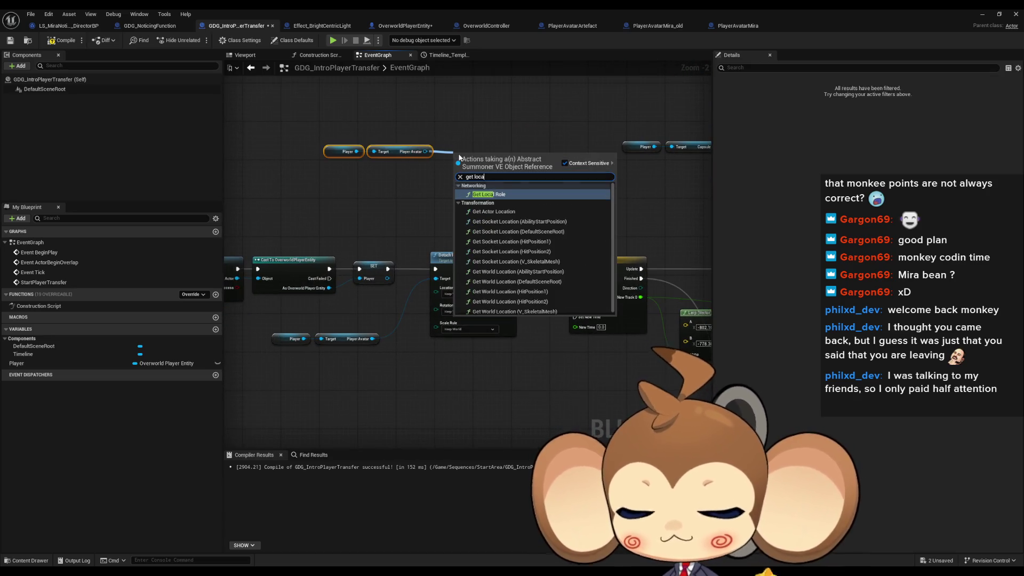
type(" worl")
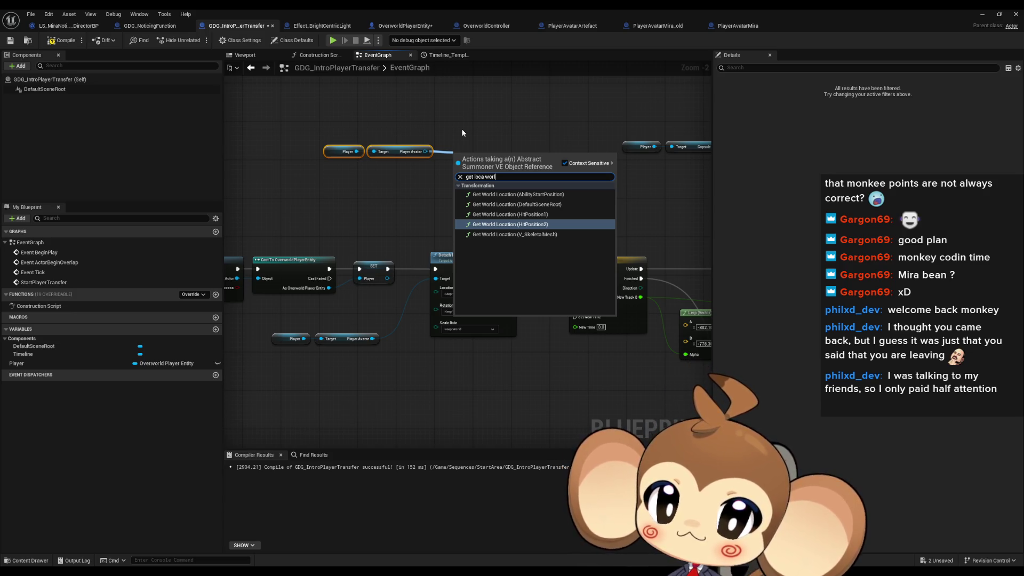
left_click(462, 130)
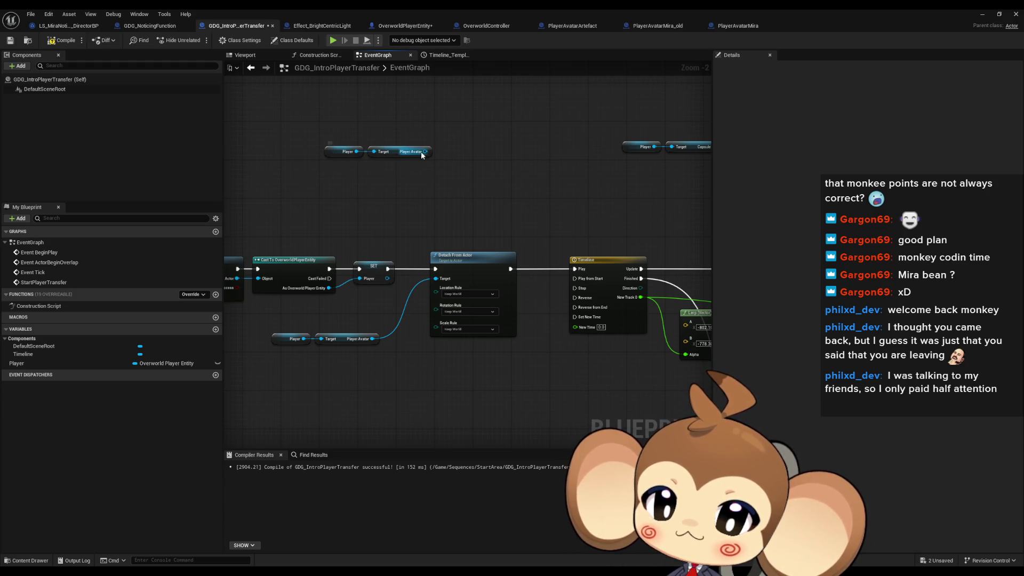
left_click_drag(425, 151, 453, 155)
type("get locat")
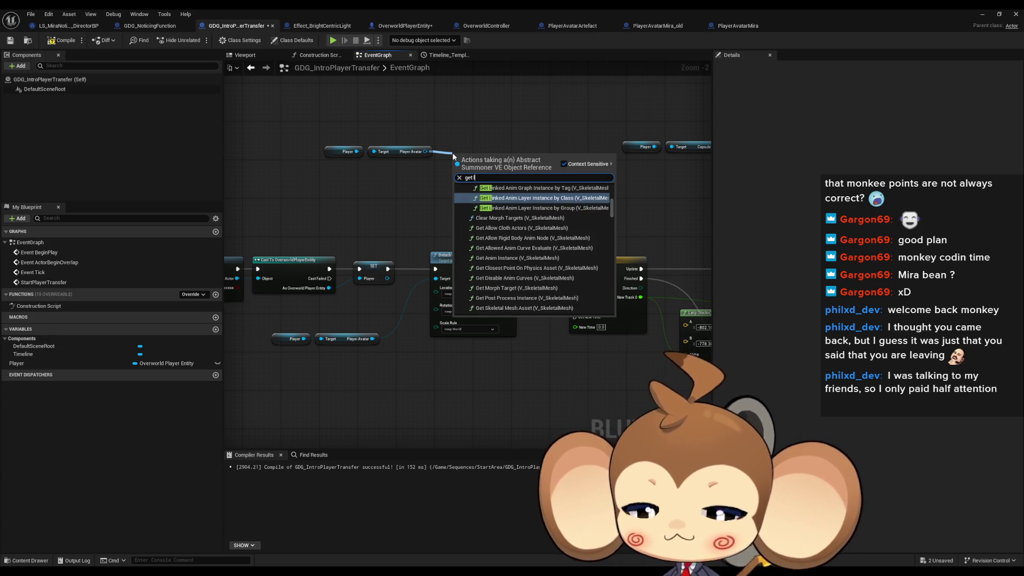
key("Up")
key("Up")
key("Up")
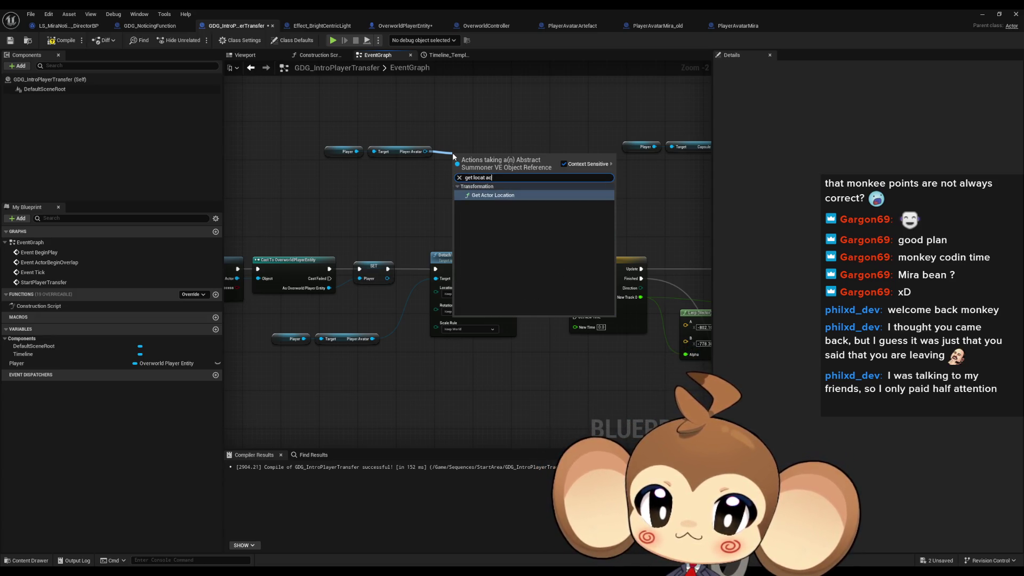
key("Return")
Promote the avatar's location to a new variable named ArtefactStartLocation
left_click_drag(485, 150, 525, 172)
type("pro")
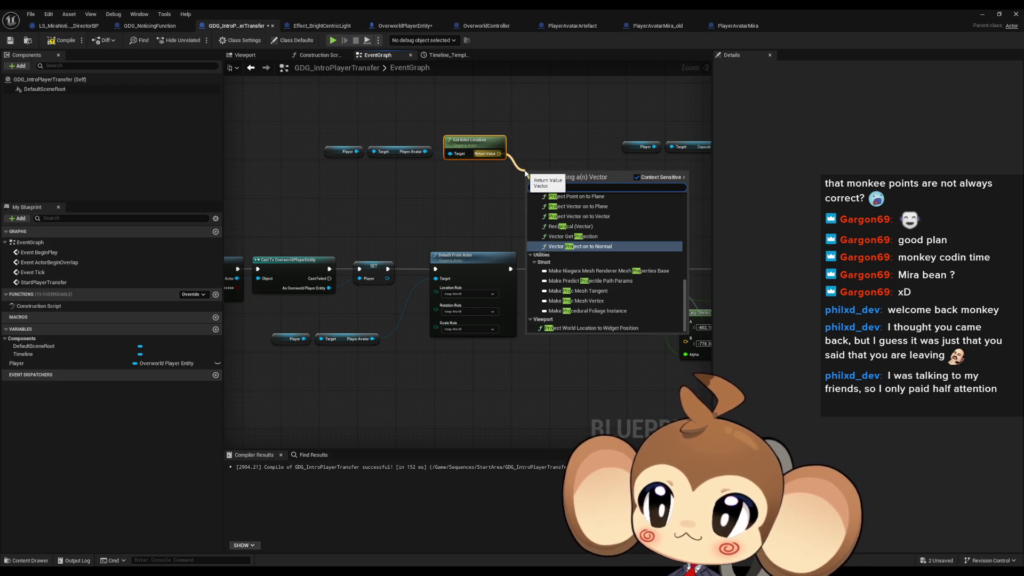
key("BackSpace")
key("BackSpace")
key("BackSpace")
key("Escape")
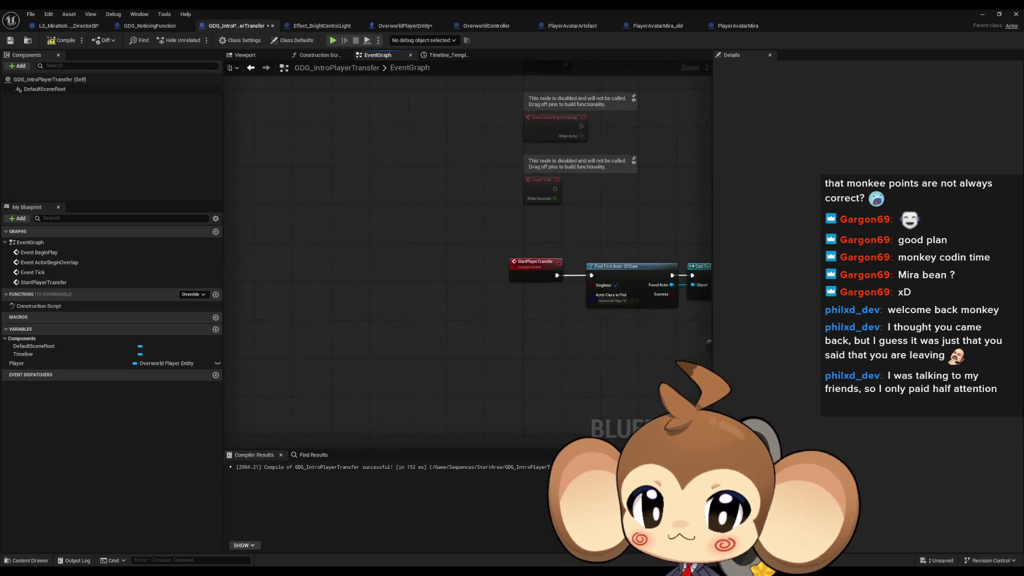
left_click_drag(496, 152, 503, 175)
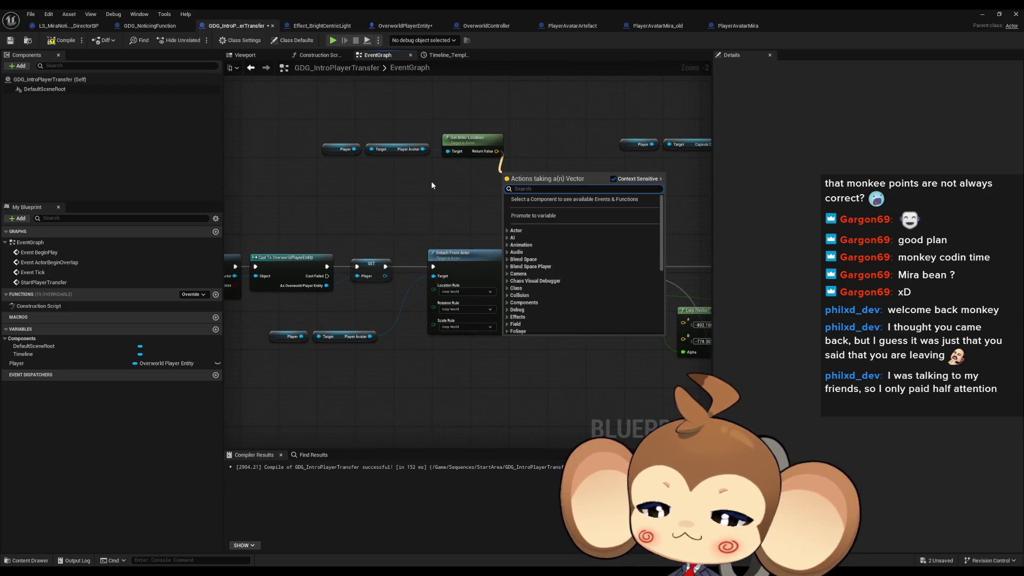
type("pro variab")
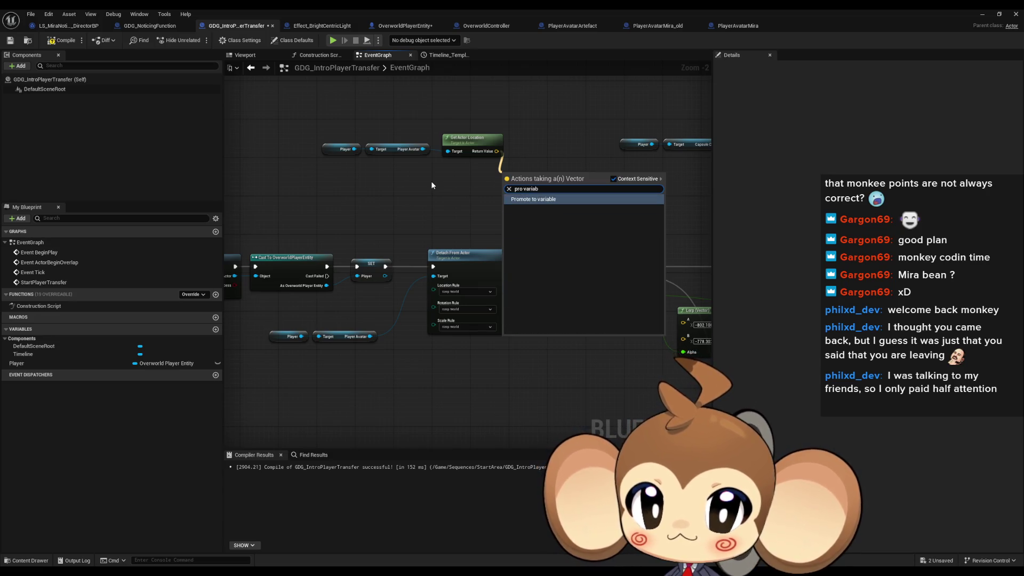
key("Return")
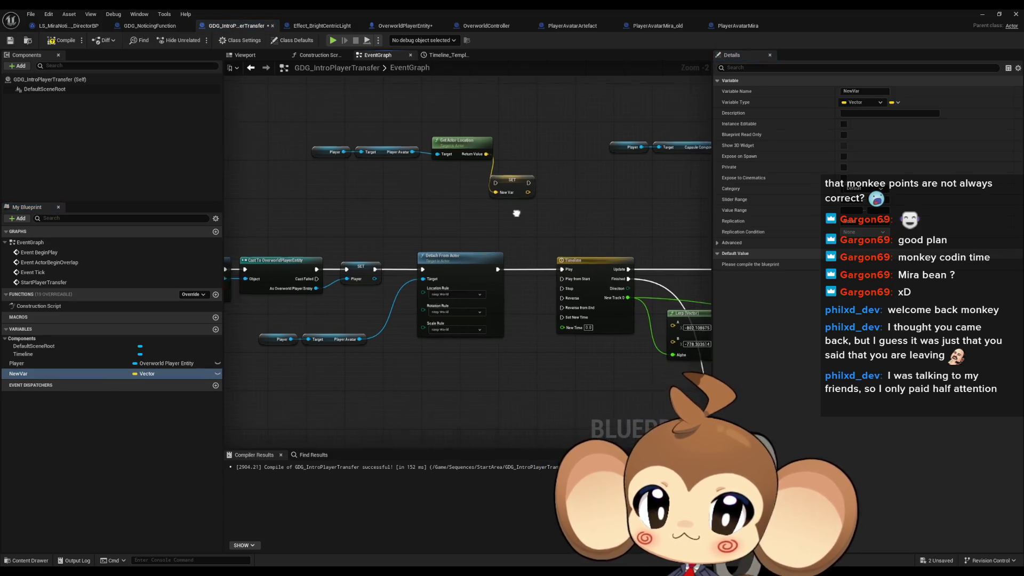
left_click_drag(516, 214, 468, 216)
double_click(92, 374)
type("A")
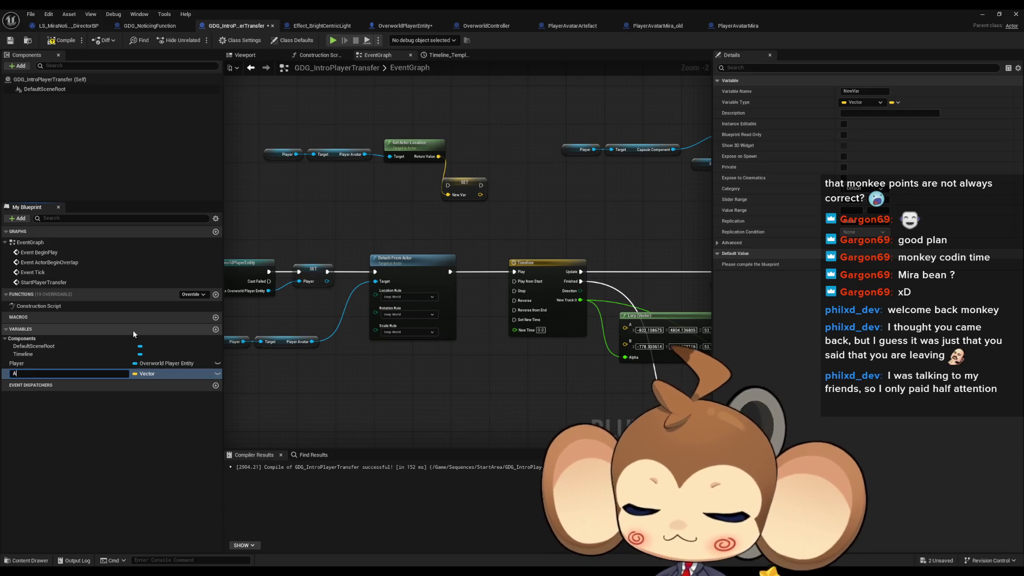
type("rtefactS")
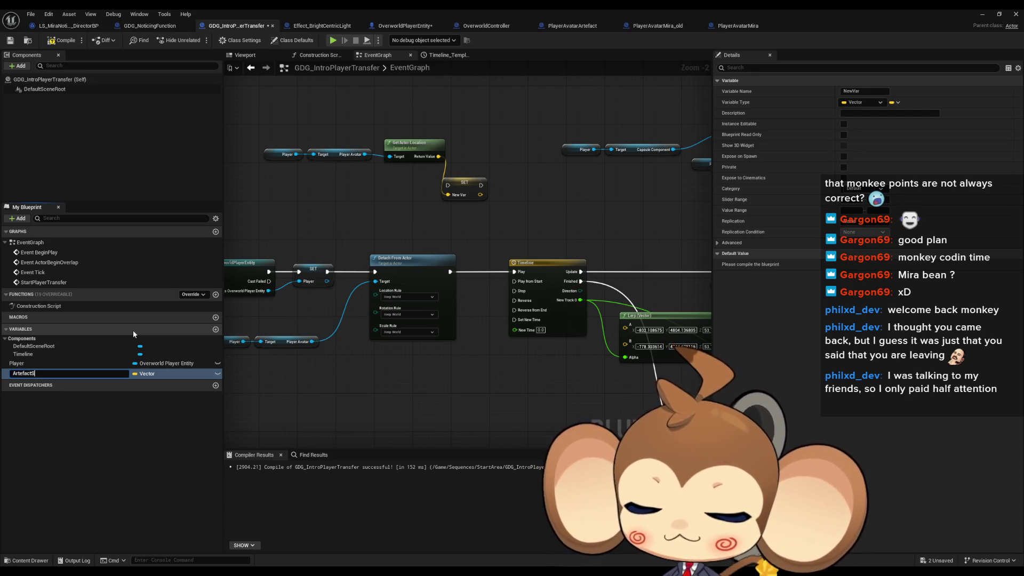
type("tartLocation")
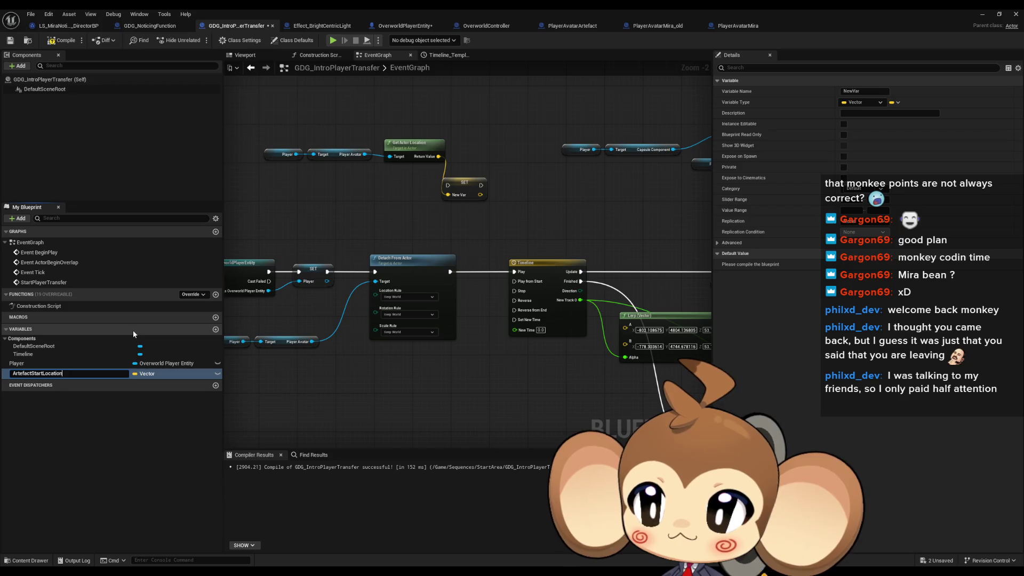
Run the ArtefactStartLocation SET before Timeline Play and feed the variable into the second Lerp's A
key("Return")
mouse_move(504, 185)
left_mouse_down()
mouse_move(516, 193)
mouse_move(514, 272)
left_mouse_up()
left_click_drag(447, 186, 450, 272)
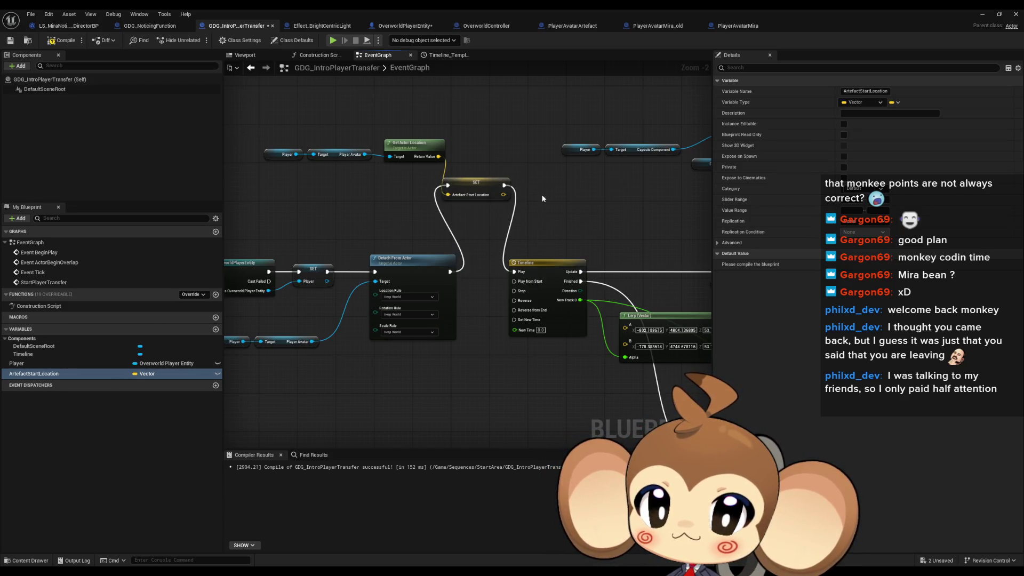
left_click_drag(549, 356, 237, 335)
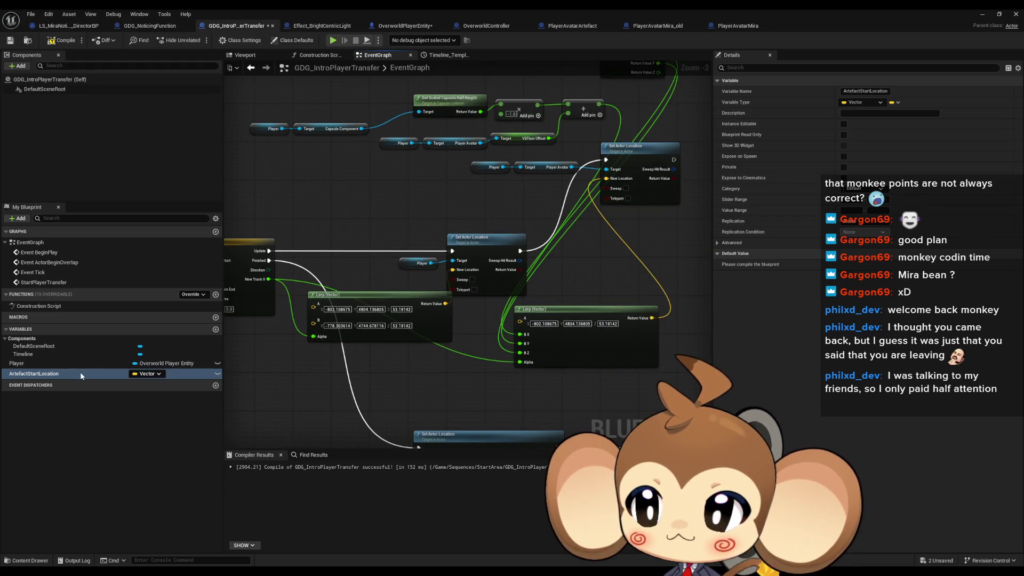
mouse_move(80, 374)
left_mouse_down()
mouse_move(331, 400)
mouse_move(441, 382)
mouse_move(517, 321)
left_mouse_up()
left_click(454, 389)
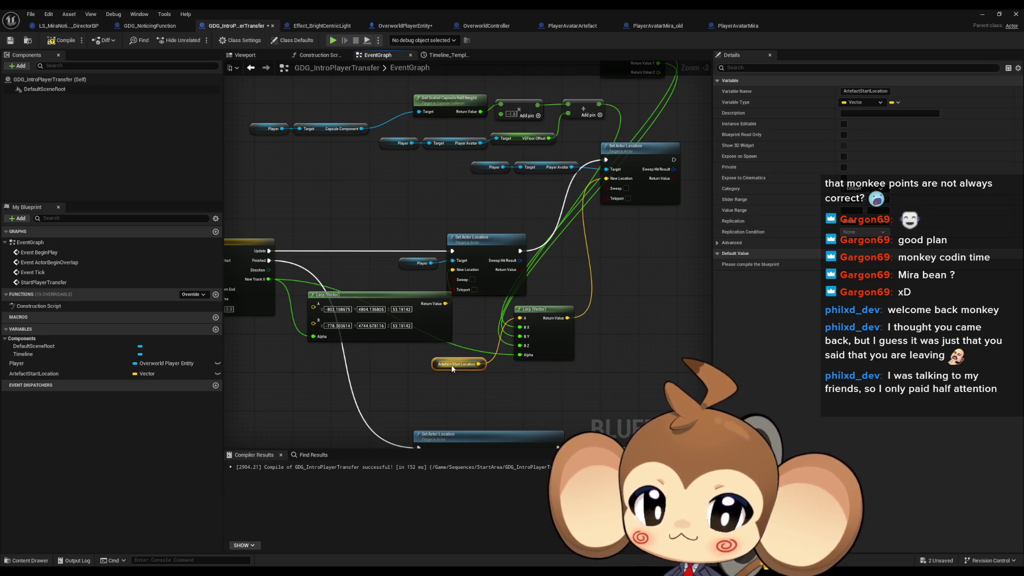
left_click(630, 273)
Compile the blueprint, minimize the editor, and start a Play-in-Editor test
scroll(629, 273, "down", 1)
left_click_drag(547, 287, 521, 284)
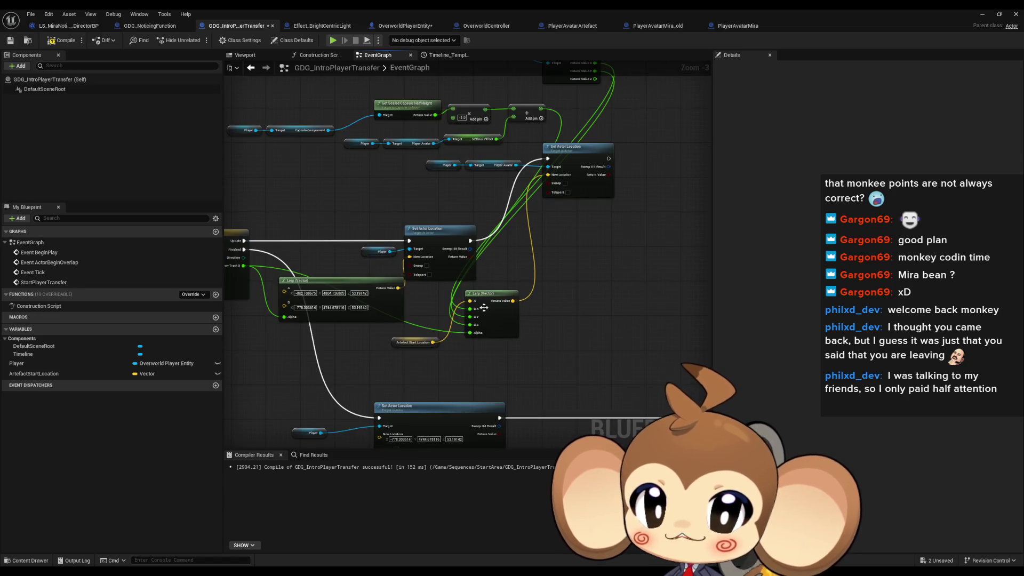
scroll(527, 403, "down", 1)
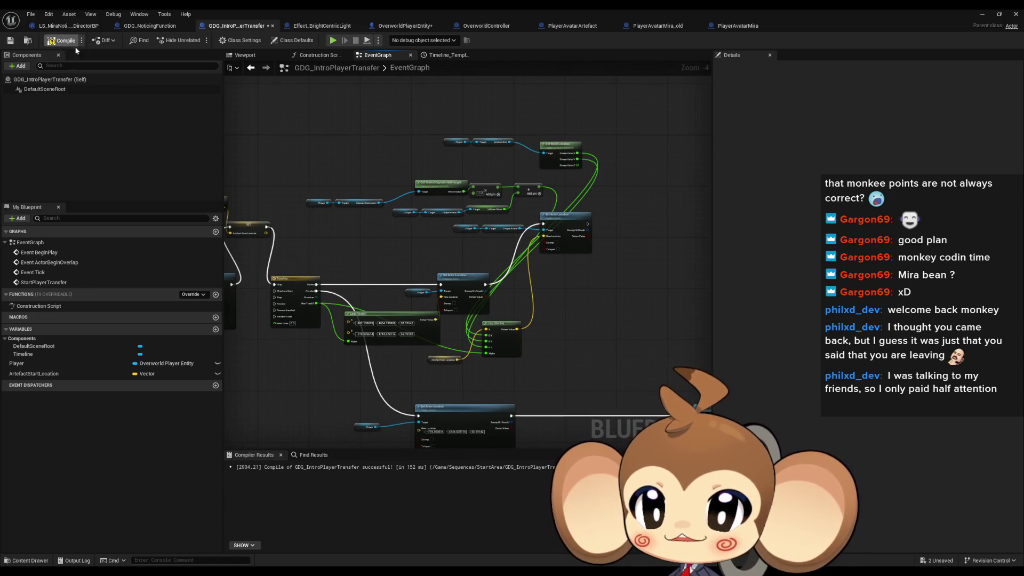
left_click(63, 40)
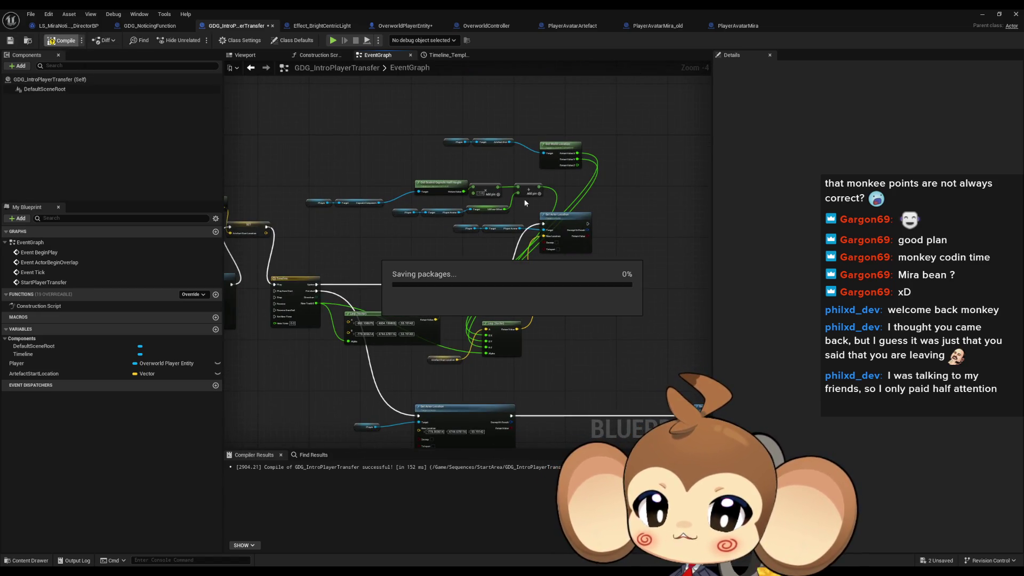
left_click(979, 20)
left_click(199, 41)
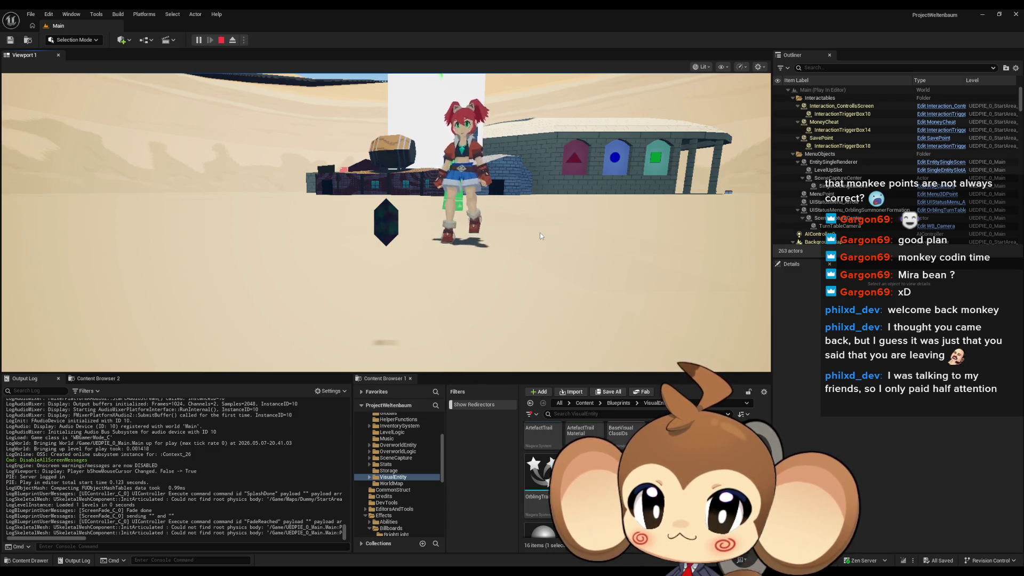
In the play session, walk the character toward the camera and then to the left
key("s")
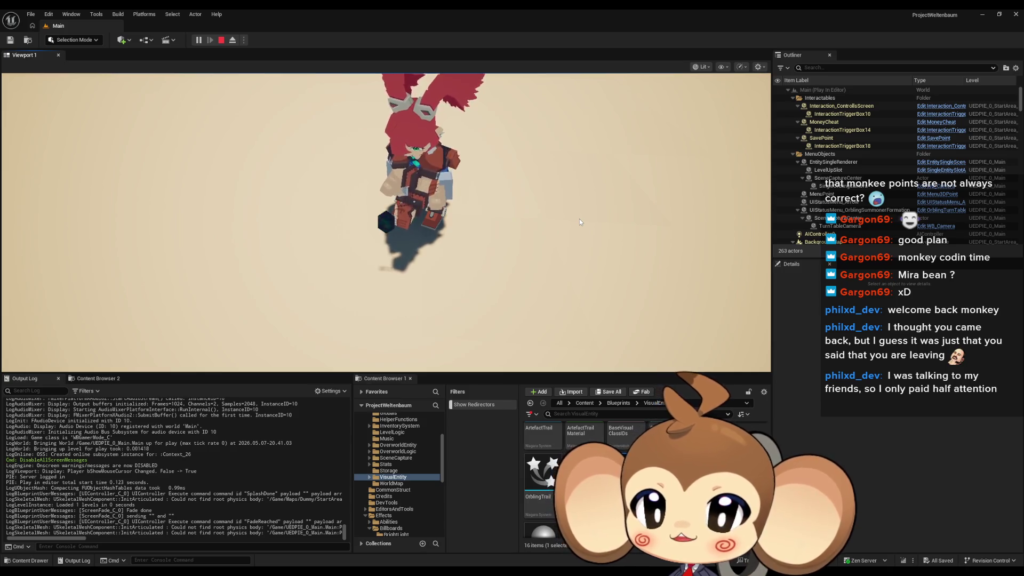
left_click(501, 229)
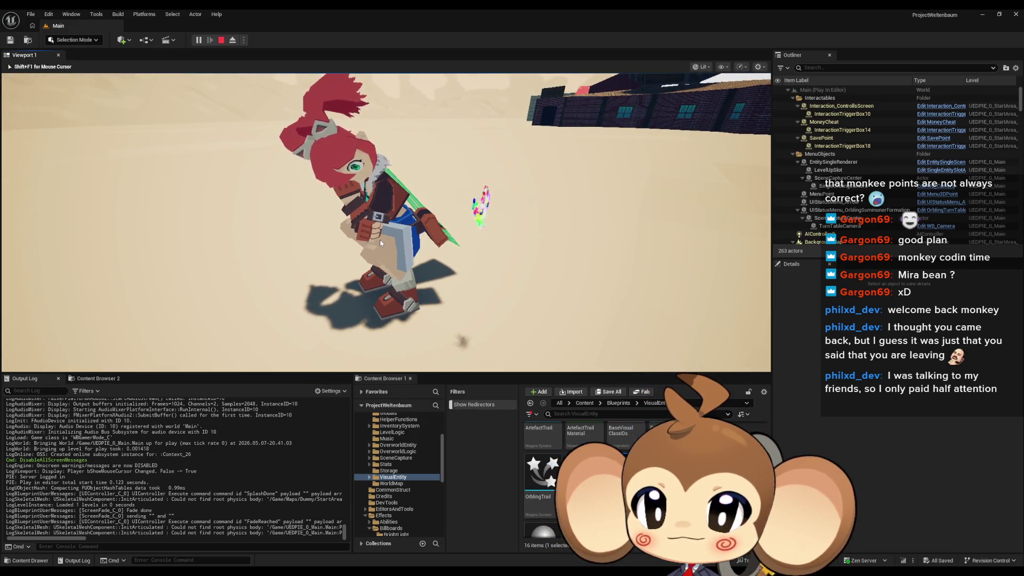
key("s")
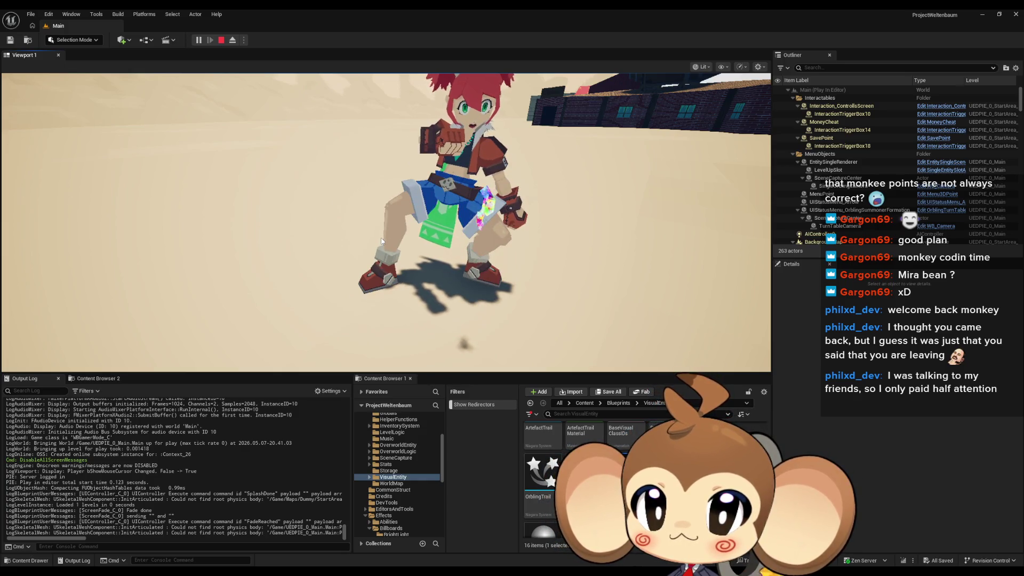
key("a")
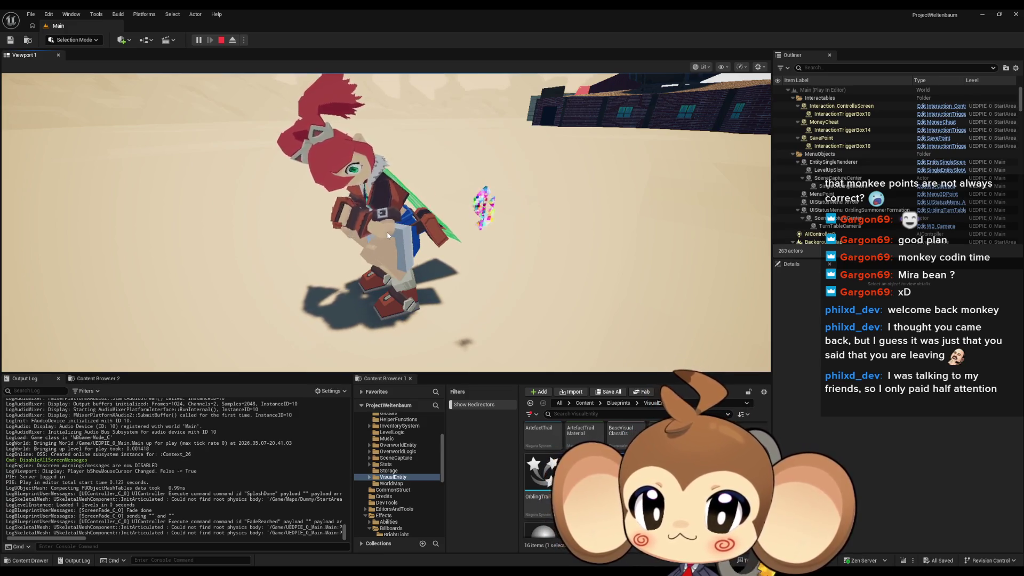
Turn the game camera right and tilt it down toward the character, then end the play-test
left_click_drag(331, 271, 549, 229)
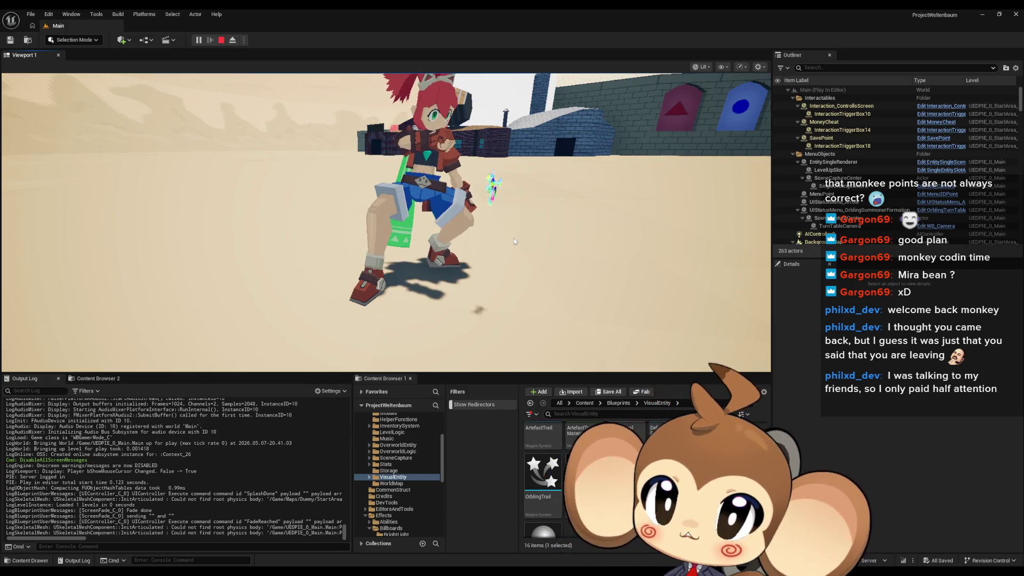
left_click_drag(514, 238, 524, 240)
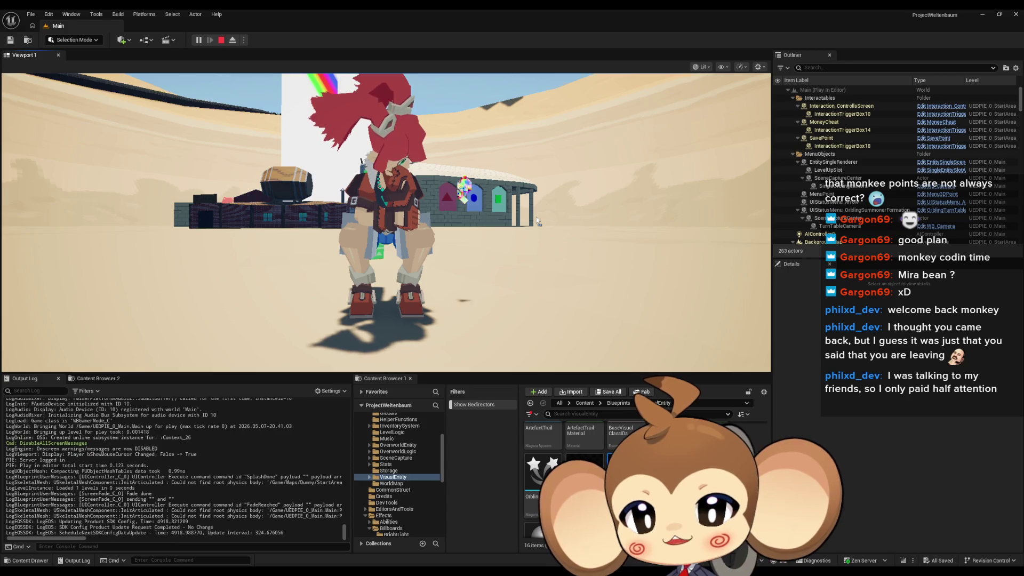
left_click_drag(536, 217, 472, 273)
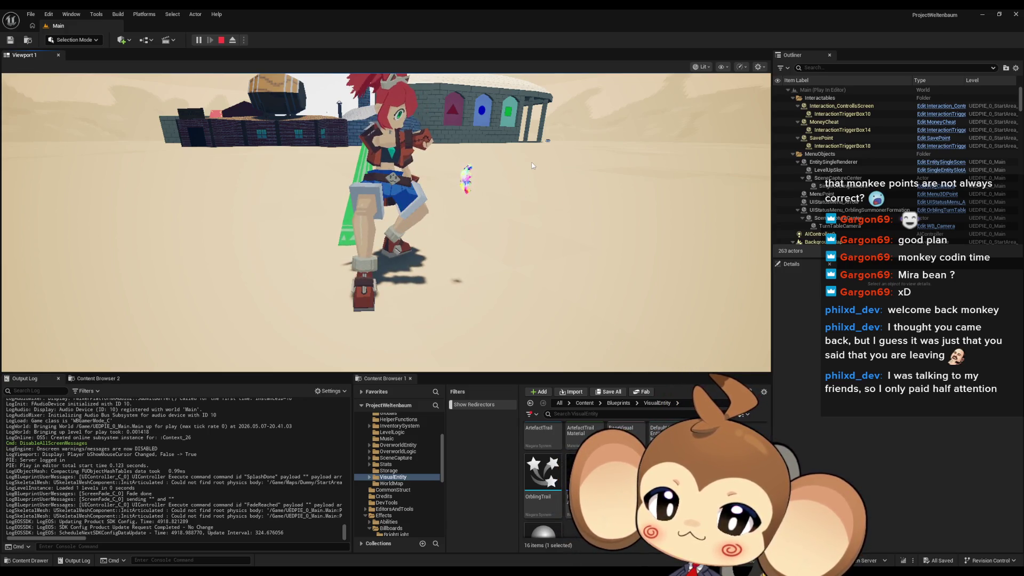
left_click_drag(532, 166, 473, 225)
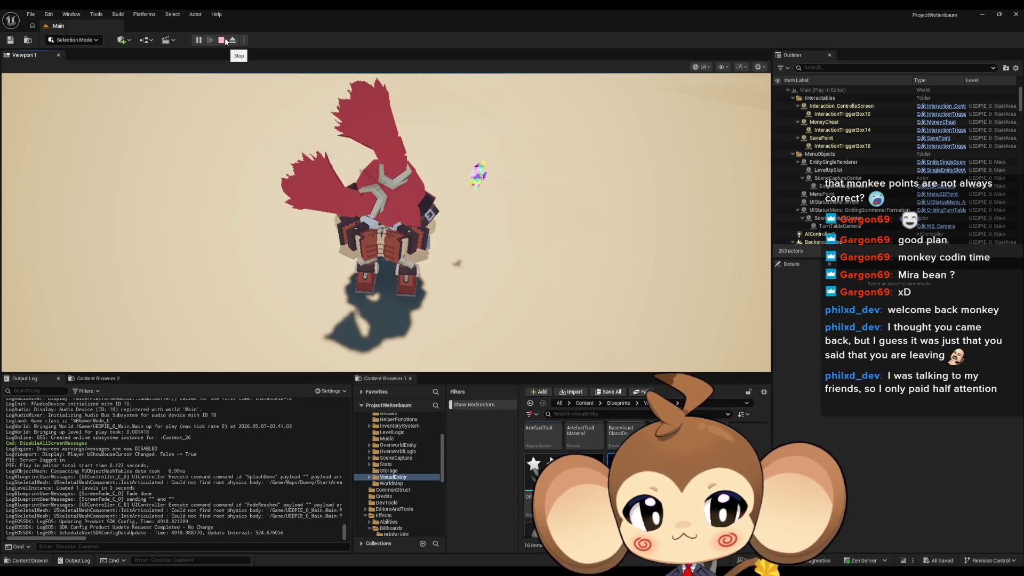
left_click(225, 40)
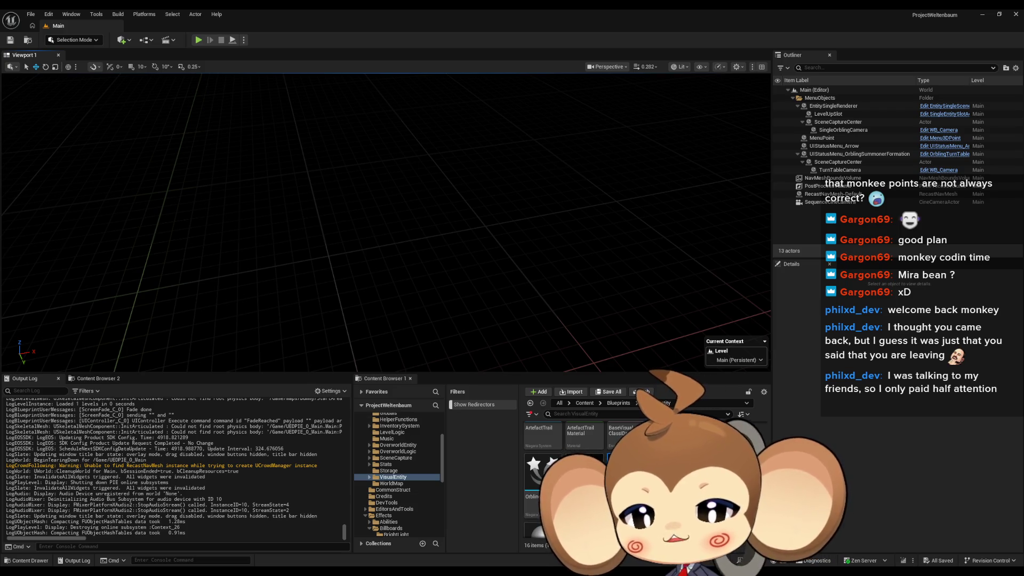
Check the GDG_IntroPlayerTransfer, PlayerAvatarMira_old and PlayerAvatarArtefact blueprints in turn
mouse_move(447, 559)
left_click(475, 543)
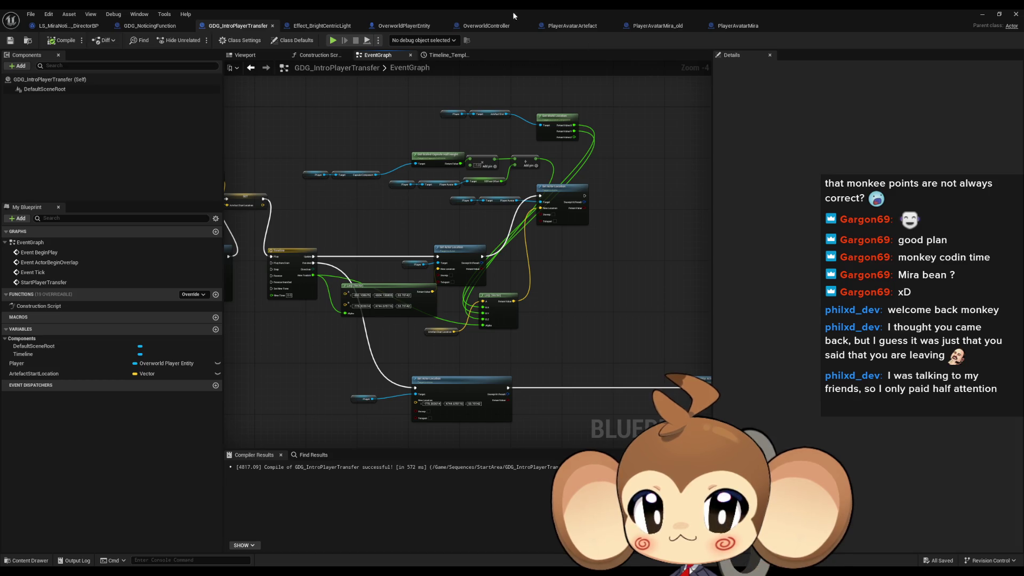
left_click(661, 26)
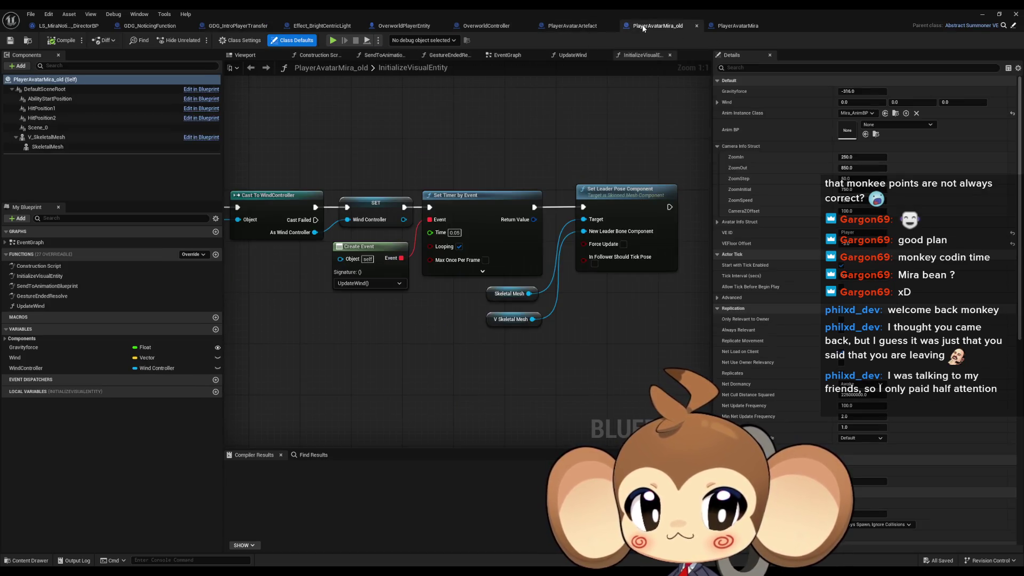
left_click(567, 28)
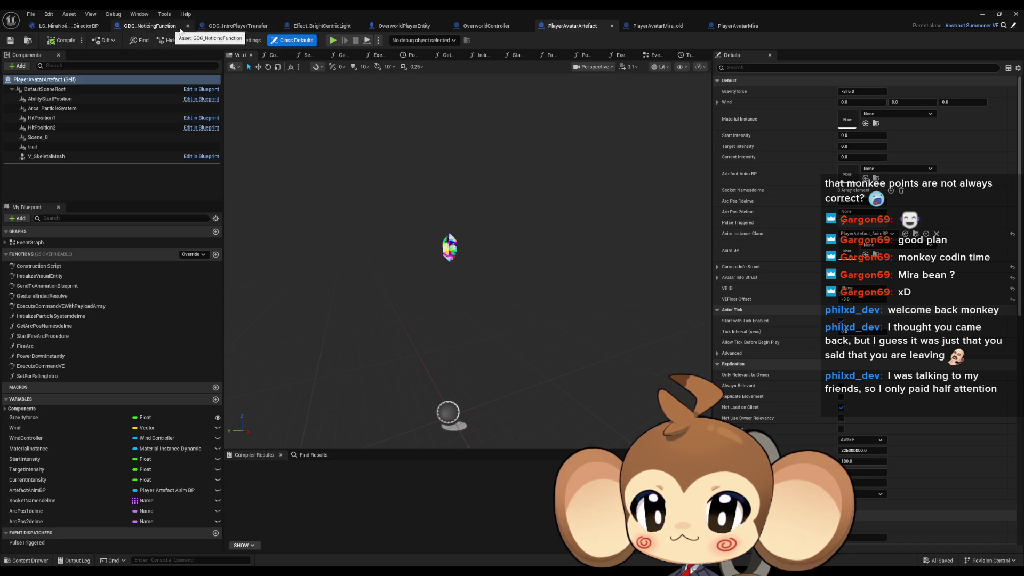
Add a new variable named Artefact to the OverworldPlayerEntity blueprint
left_click(404, 26)
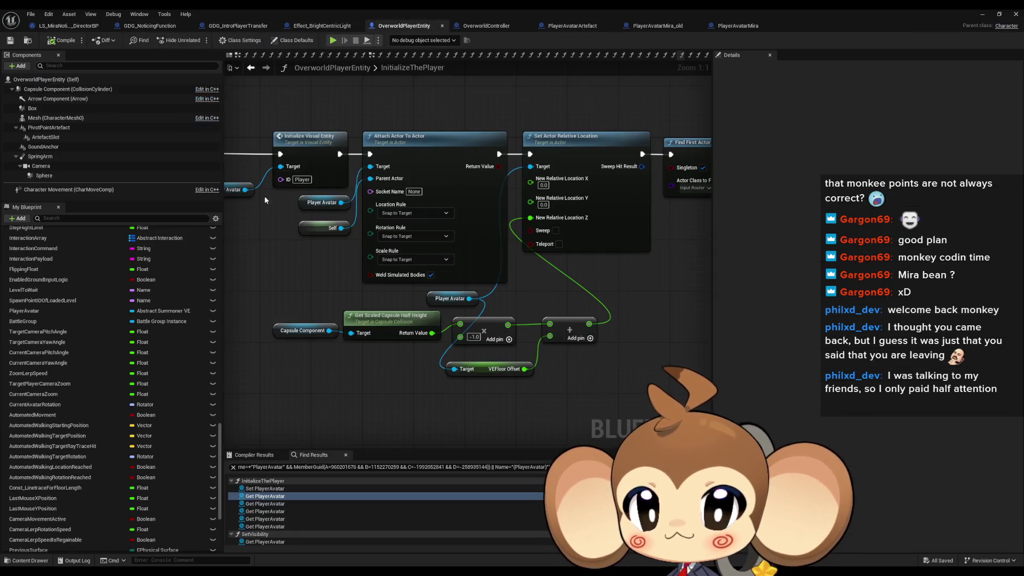
scroll(194, 245, "up", 10)
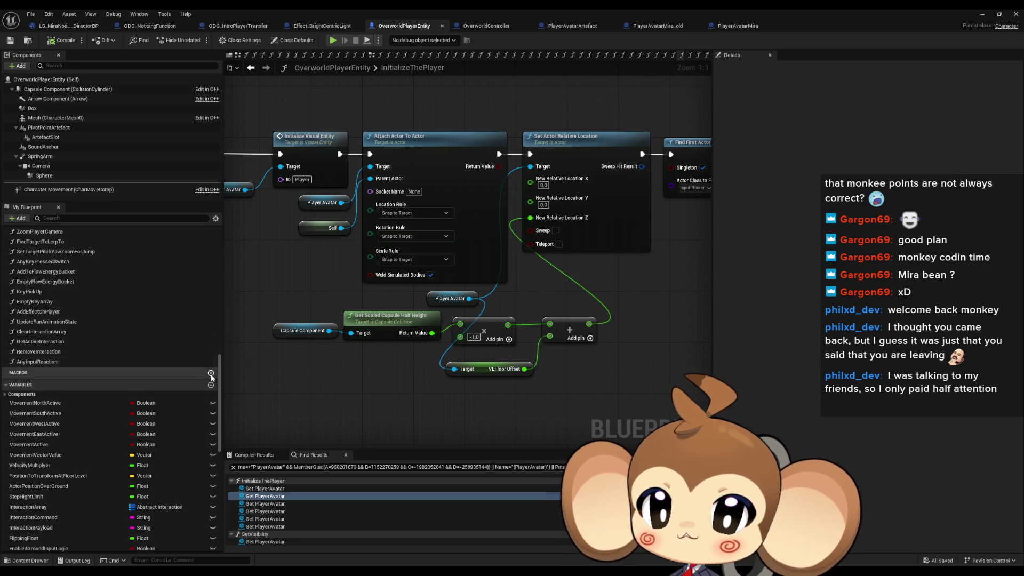
left_click(211, 384)
type("Artefact")
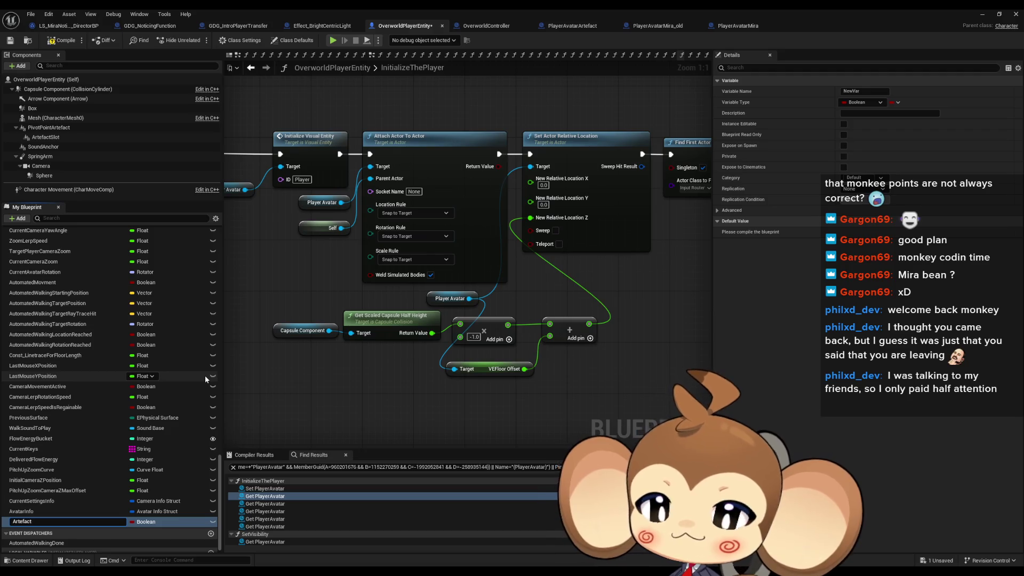
key("Return")
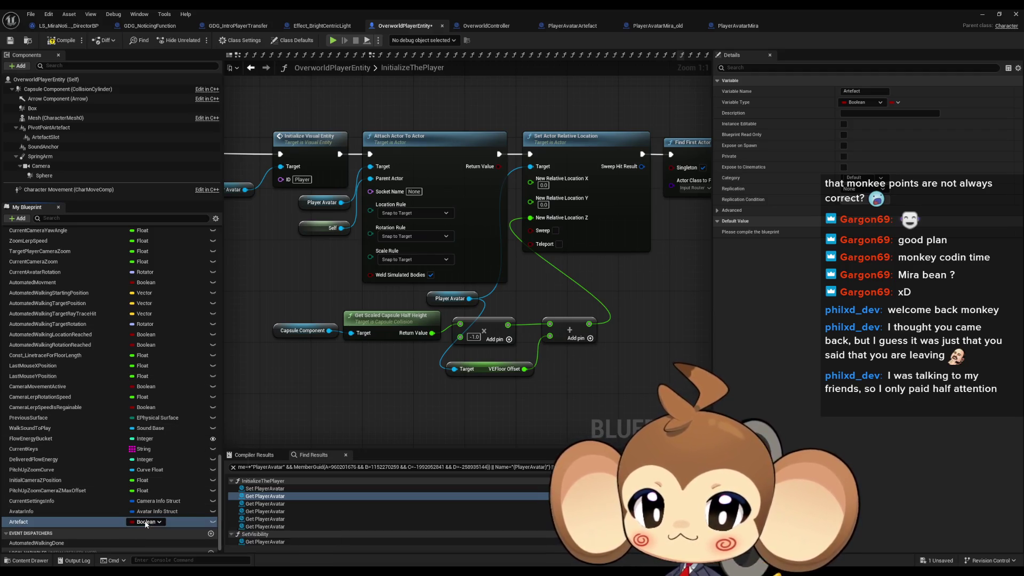
Make Artefact a Player Avatar Artefact object reference and compile the blueprint
left_click(147, 523)
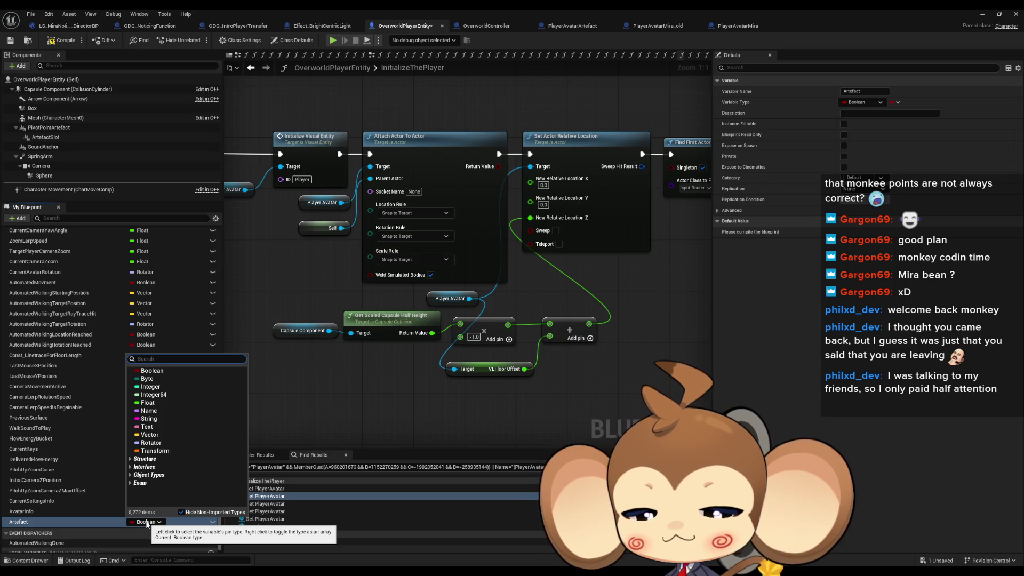
type("artefact")
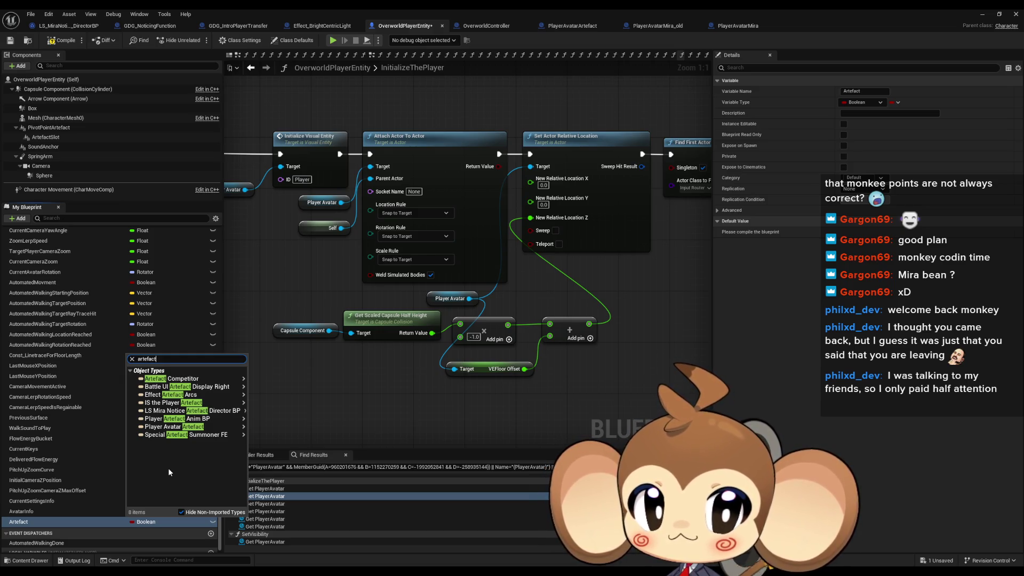
mouse_move(198, 430)
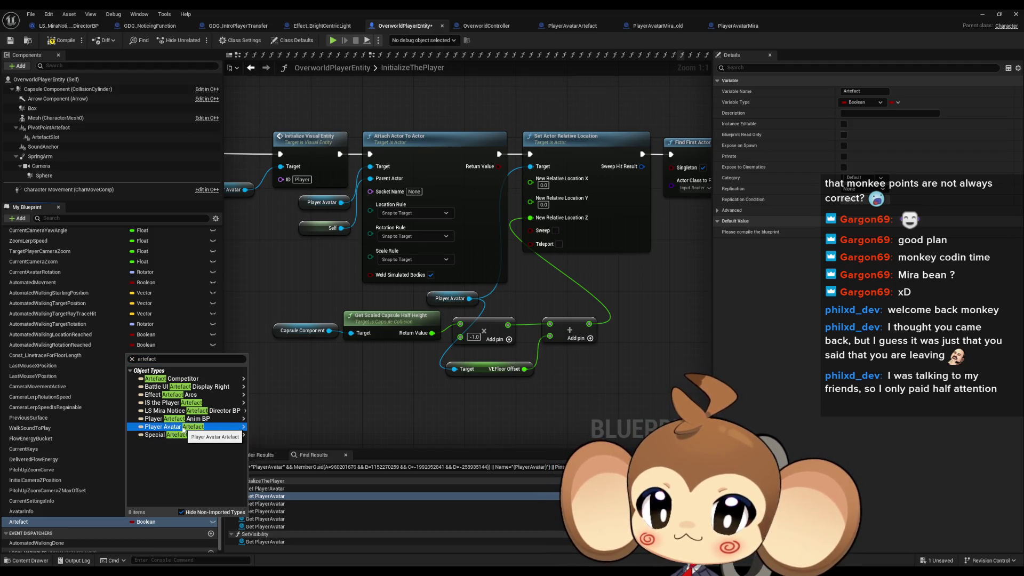
left_click(267, 428)
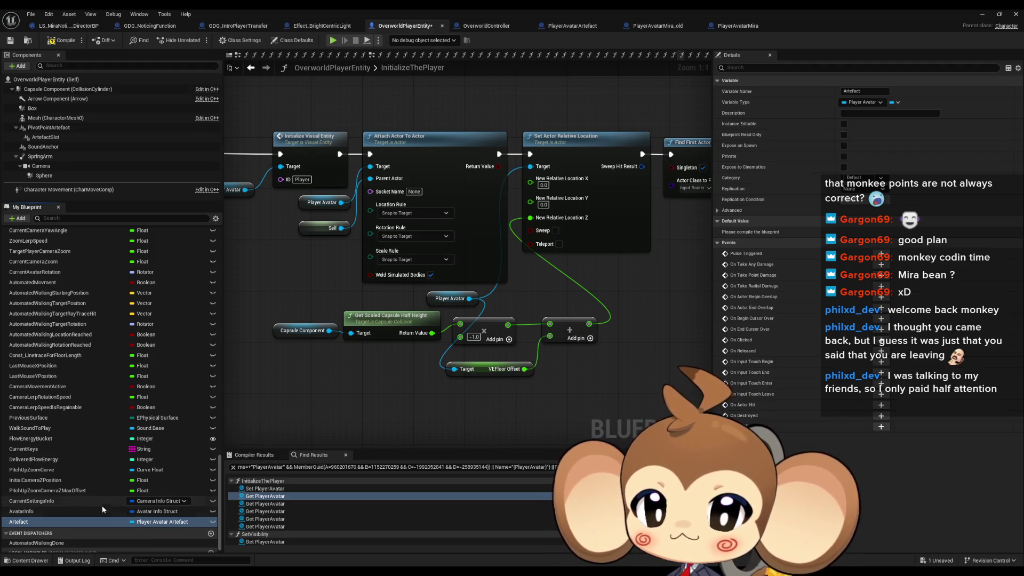
scroll(432, 411, "down", 3)
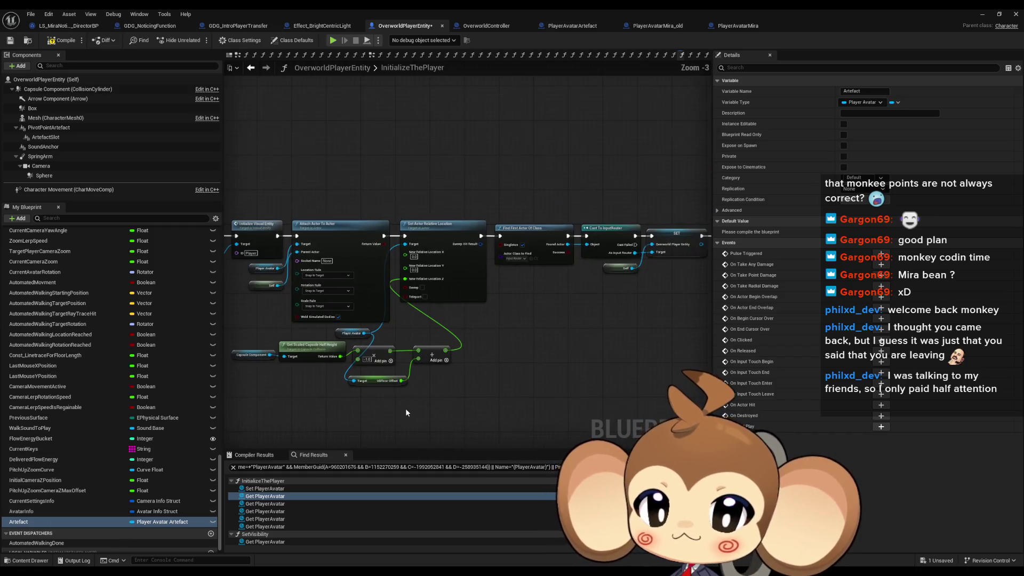
scroll(425, 417, "down", 3)
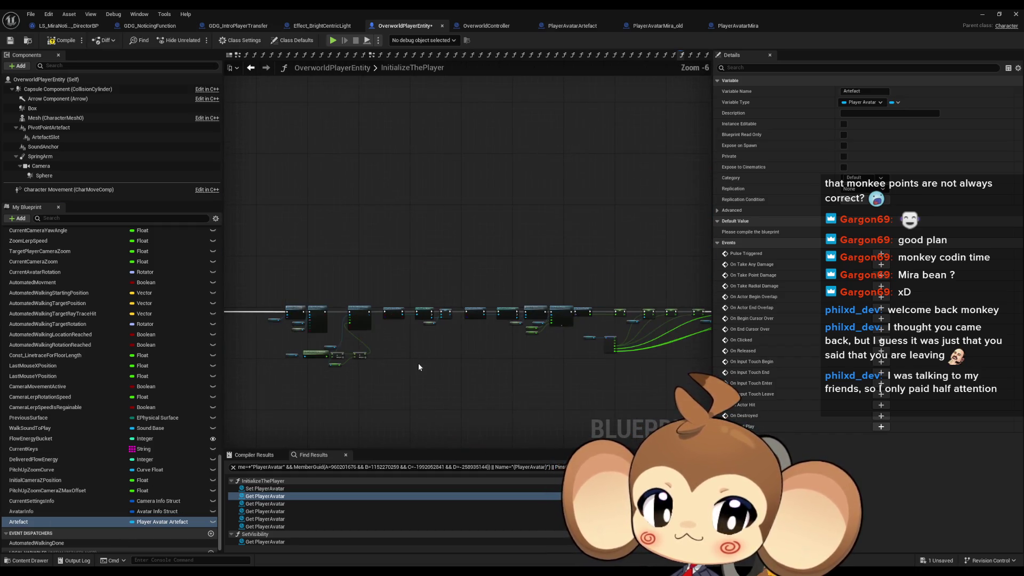
mouse_move(402, 376)
left_mouse_down()
mouse_move(412, 363)
mouse_move(433, 377)
left_mouse_up()
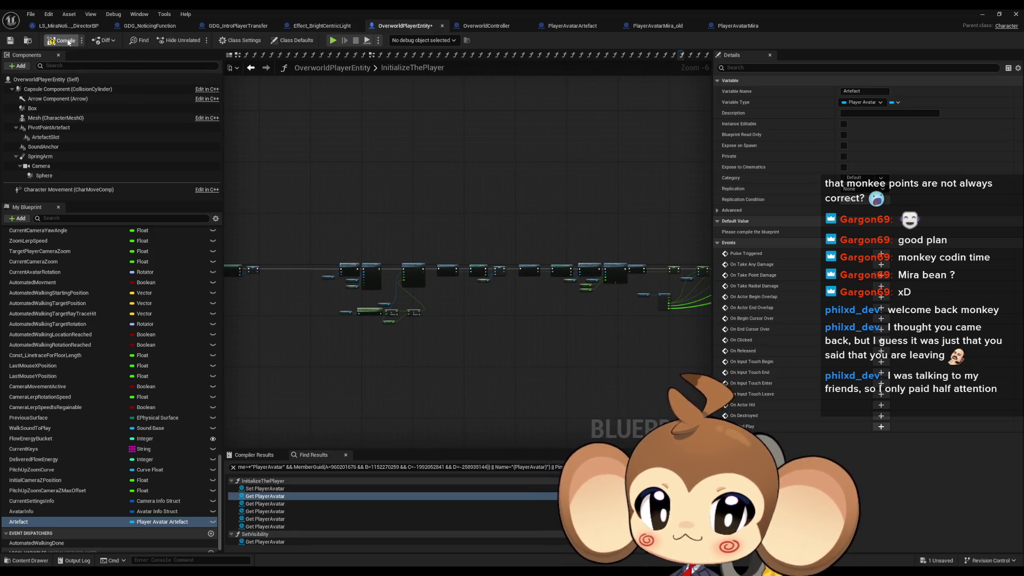
left_click(64, 41)
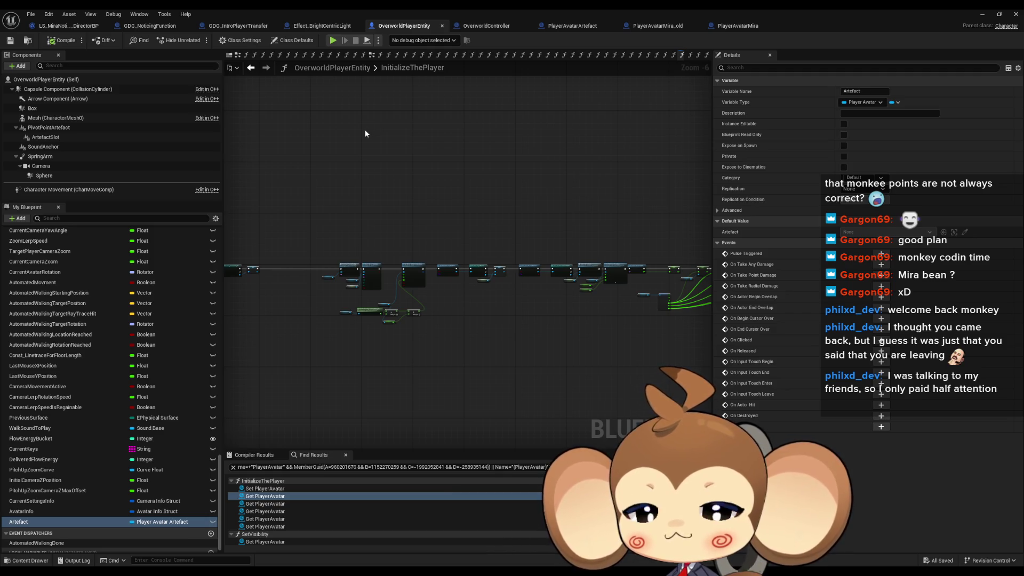